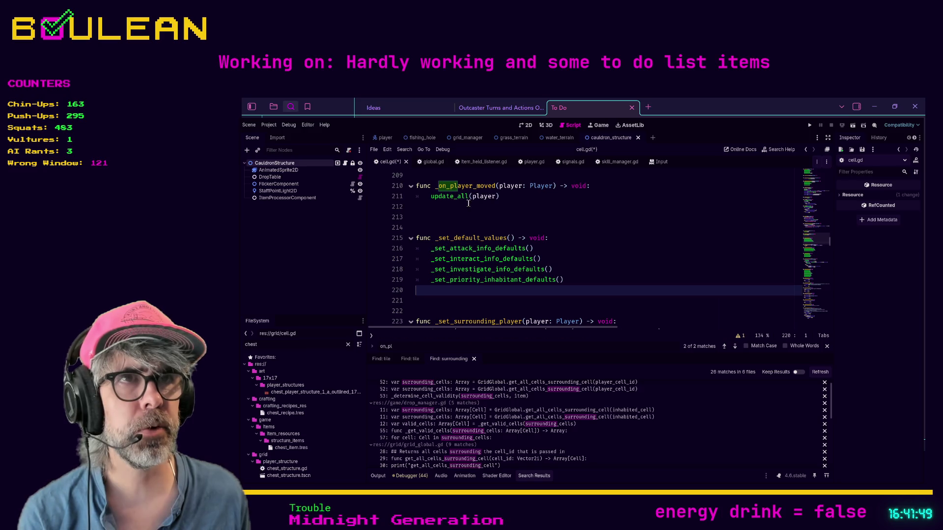
Add a _set_surrounding_player(player) call on a new line at the end of update_all
{"action": "left_click", "coordinate": [449, 197], "text": "ctrl"}
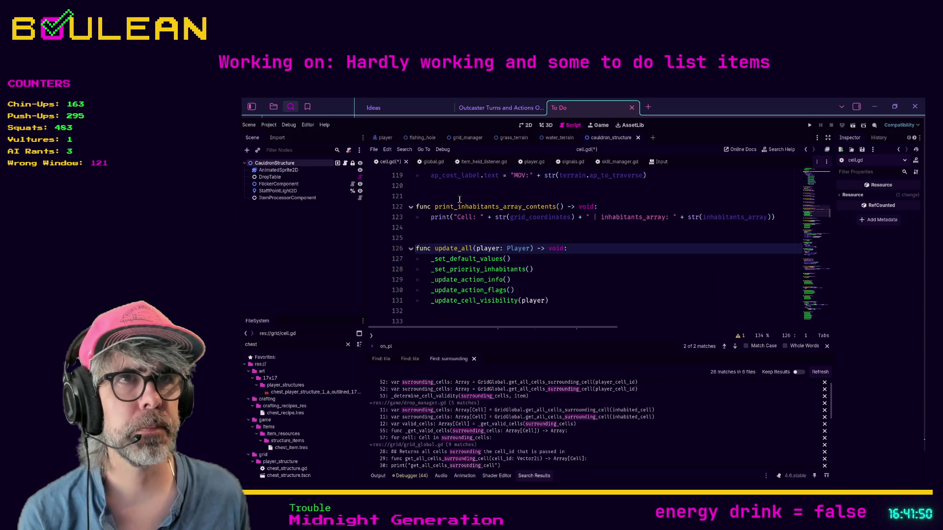
{"action": "left_click", "coordinate": [559, 300]}
{"action": "key", "text": "Return"}
{"action": "type", "text": "_set_surrounding_player(player)"}
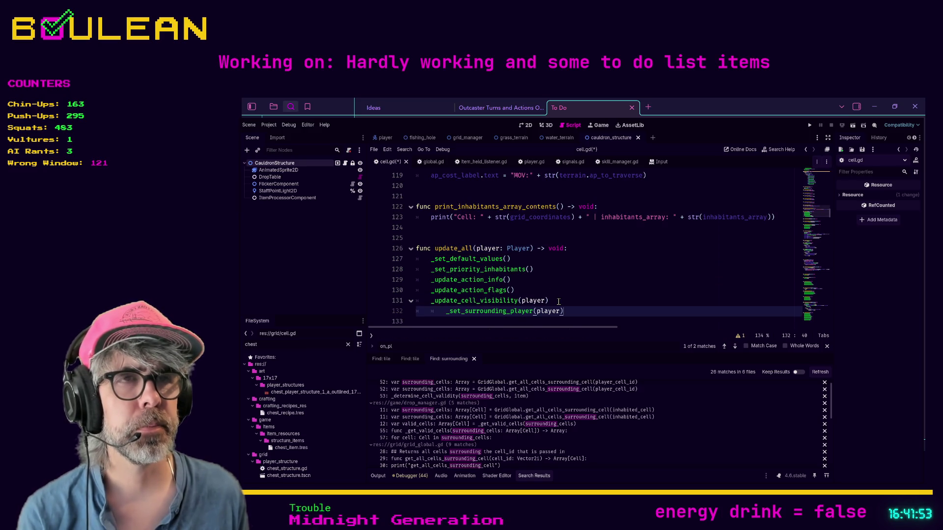
In _set_surrounding_player, start an 'elif abs(self.gr…' condition below the pass line
{"action": "left_click", "coordinate": [493, 314], "text": "ctrl"}
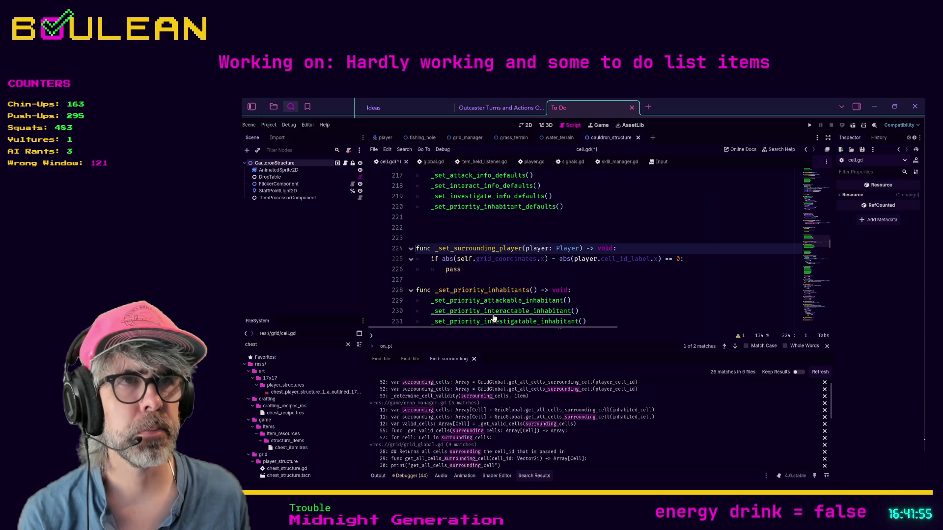
{"action": "left_click", "coordinate": [480, 270]}
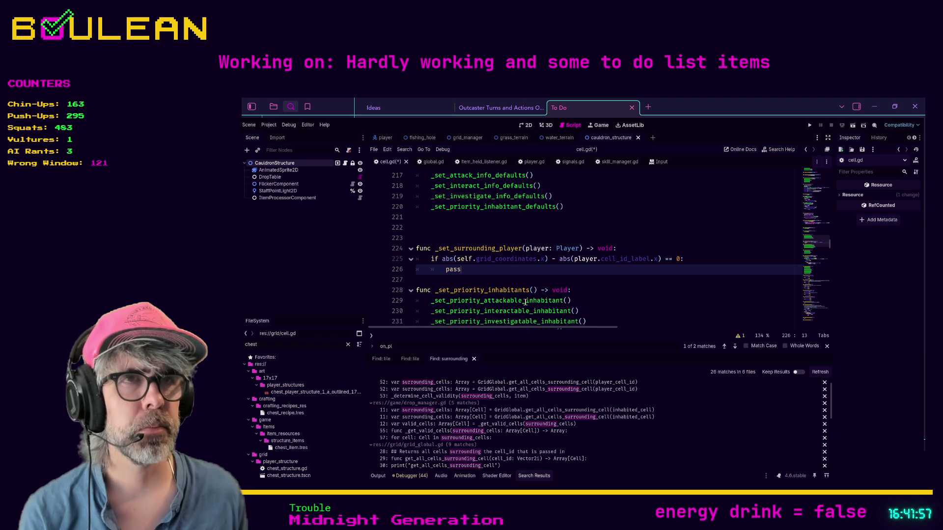
{"action": "key", "text": "Return"}
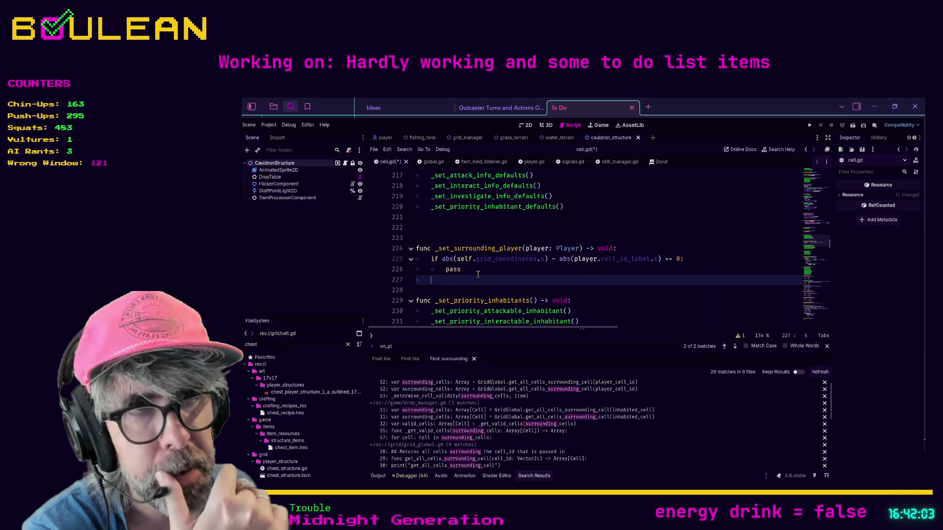
{"action": "type", "text": "eli"}
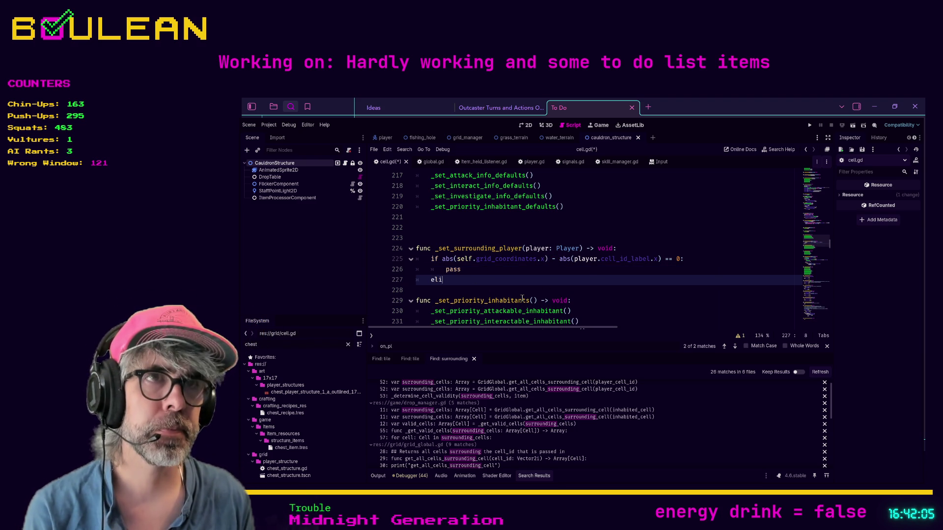
{"action": "type", "text": "f abs(self."}
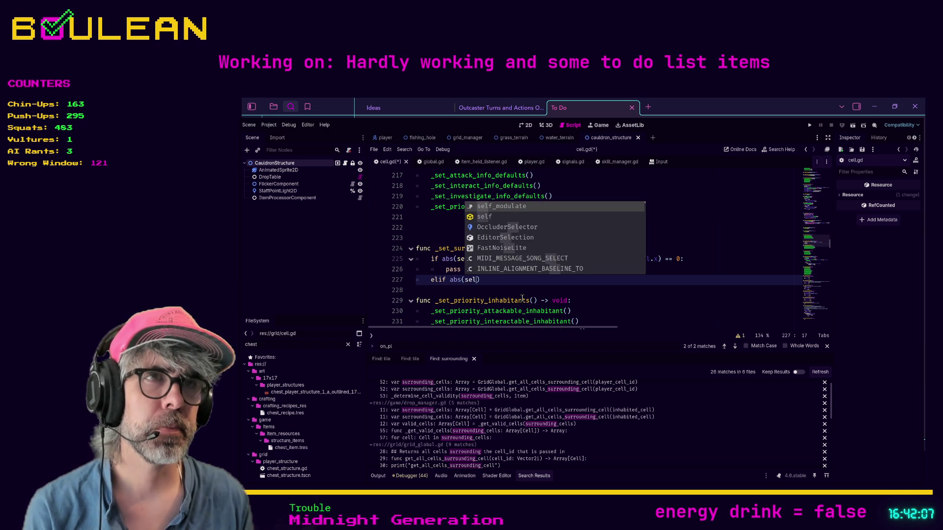
{"action": "type", "text": "grid"}
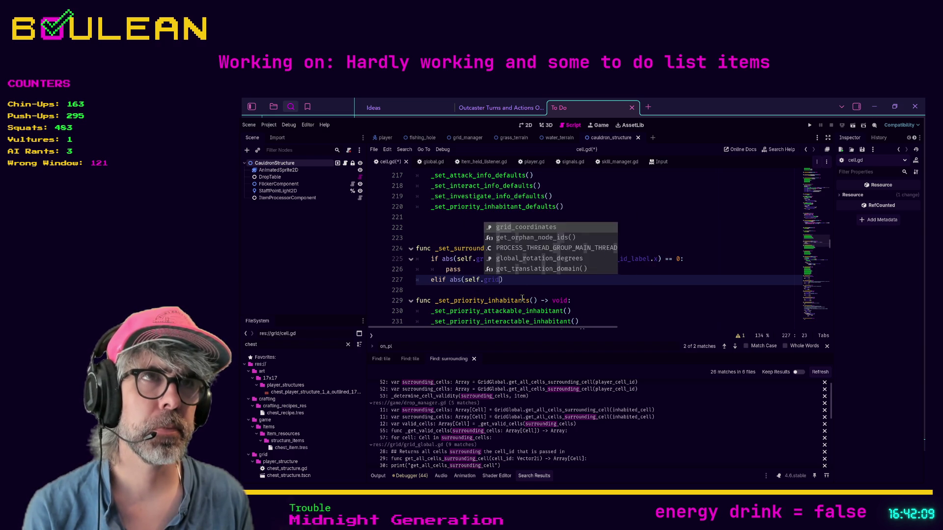
Complete the elif as abs(self.grid_coordinates.y) - abs(player.cell_id_label.y) == 0: and open an indented line
{"action": "key", "text": "Return"}
{"action": "type", "text": ".y"}
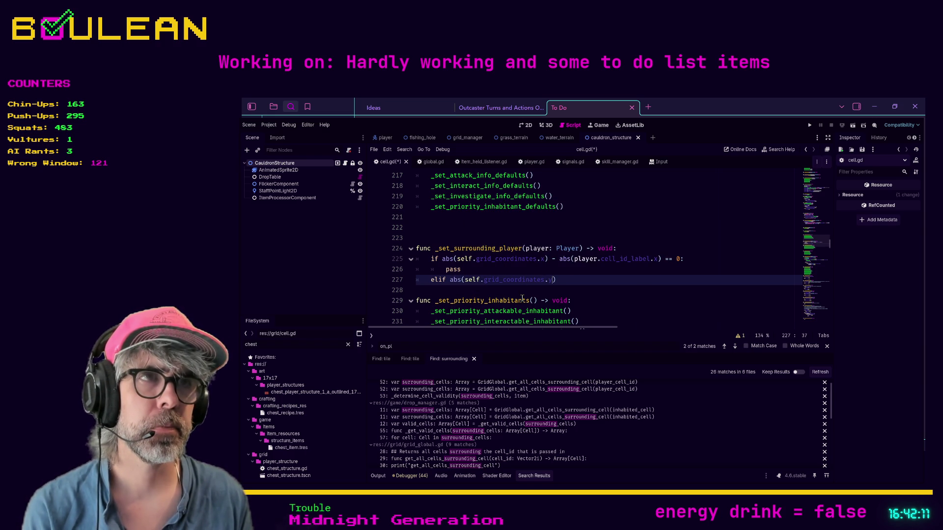
{"action": "type", "text": ")"}
{"action": "type", "text": " abs(play"}
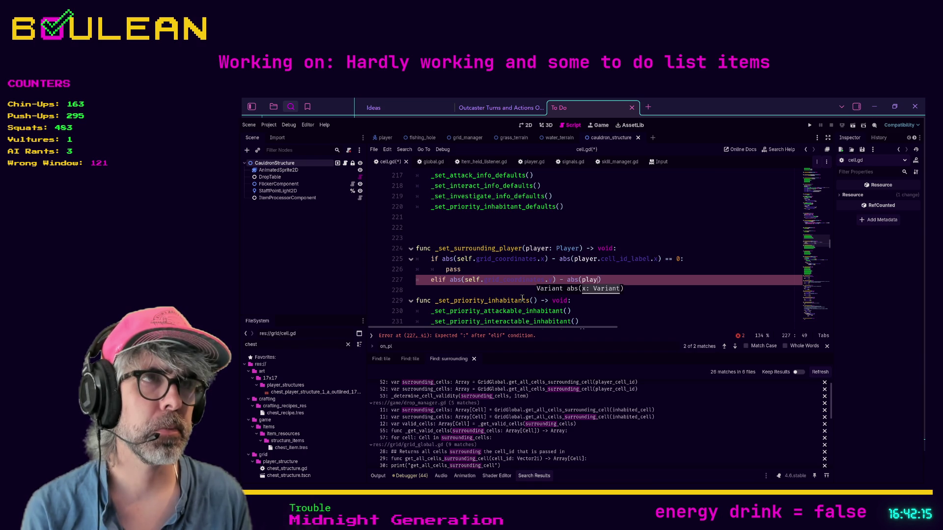
{"action": "type", "text": "er.cell_id_label"}
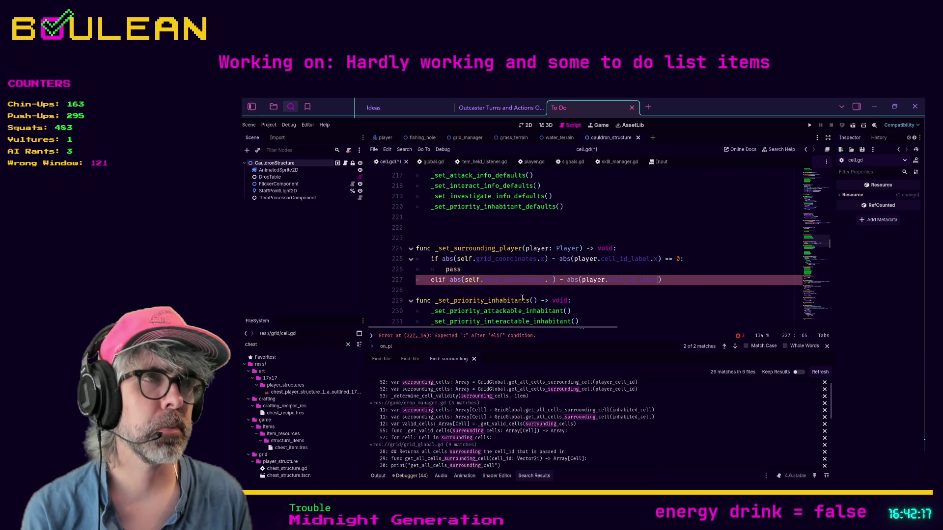
{"action": "type", "text": ". "}
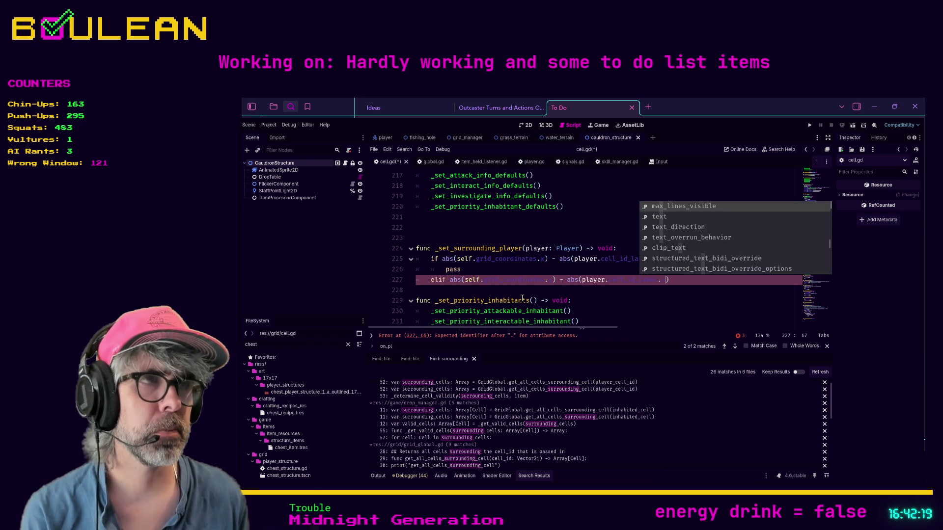
{"action": "type", "text": ") =="}
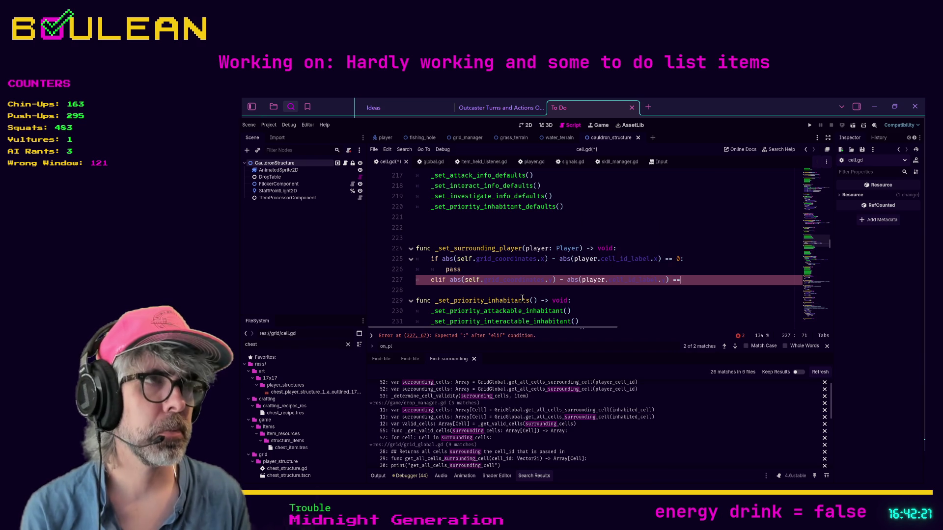
{"action": "type", "text": " o"}
{"action": "key", "text": "BackSpace"}
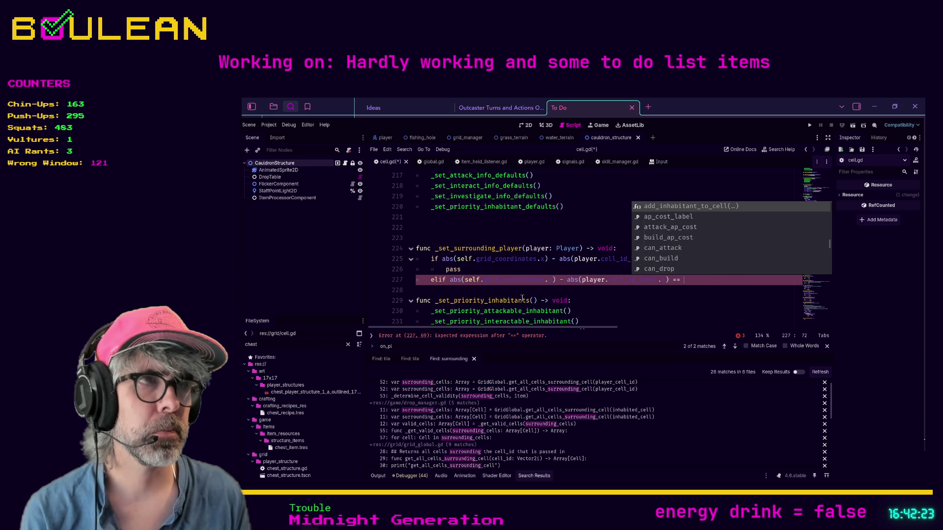
{"action": "type", "text": "0:"}
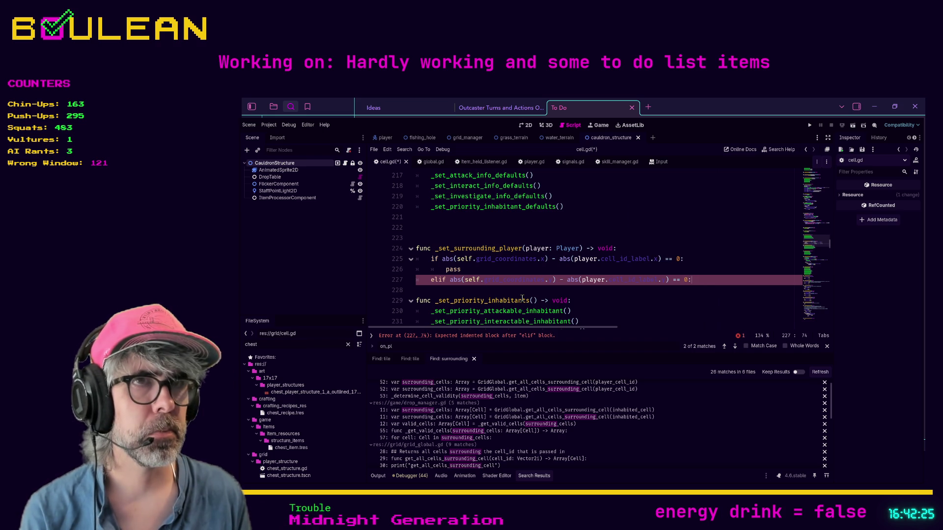
{"action": "key", "text": "Return"}
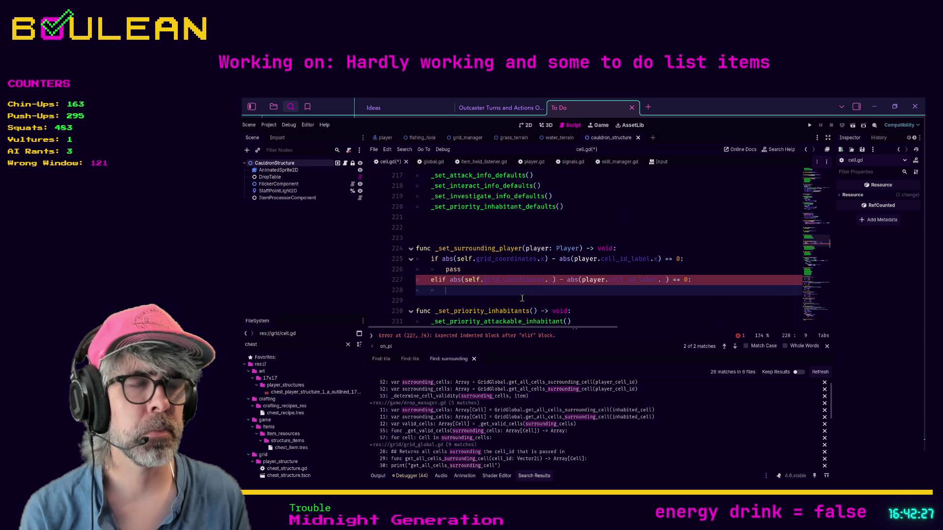
Set player_adjacent = true under the elif and in place of the if branch's pass
{"action": "type", "text": "ran"}
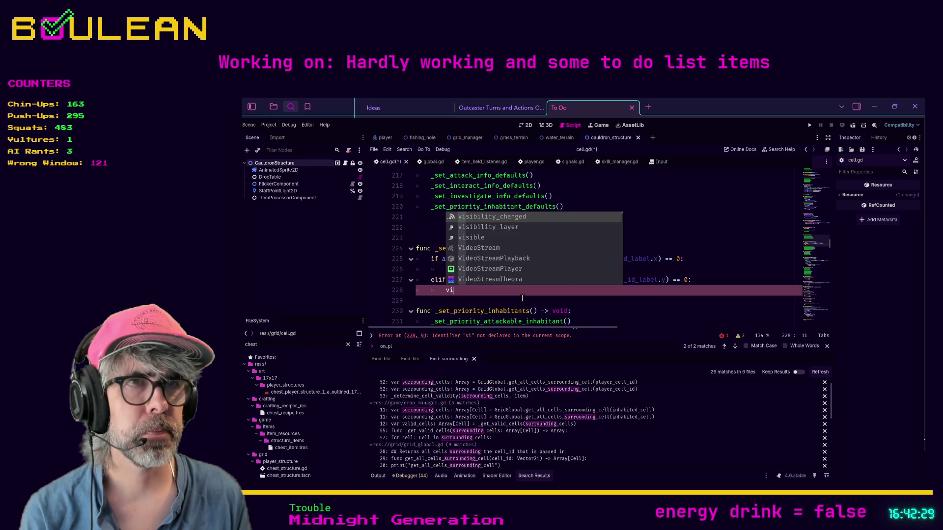
{"action": "key", "text": "BackSpace"}
{"action": "key", "text": "BackSpace"}
{"action": "key", "text": "BackSpace"}
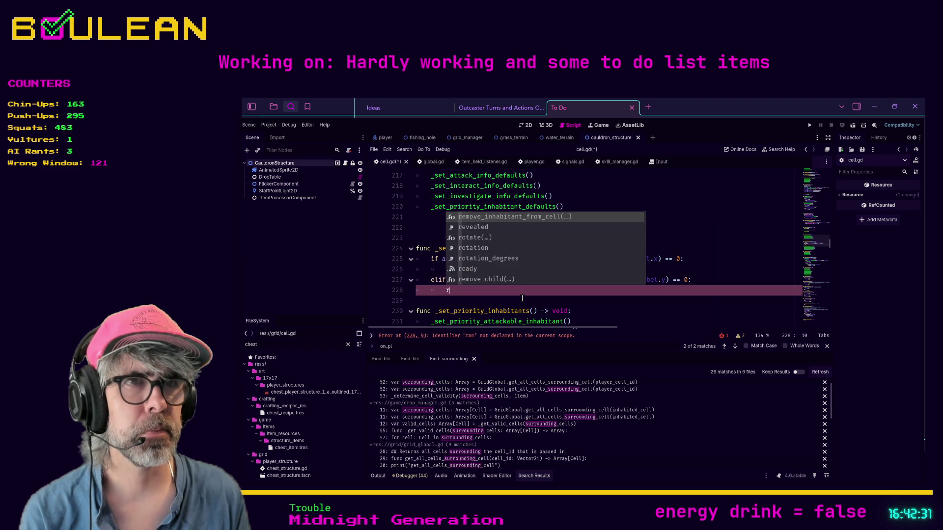
{"action": "type", "text": "surroun"}
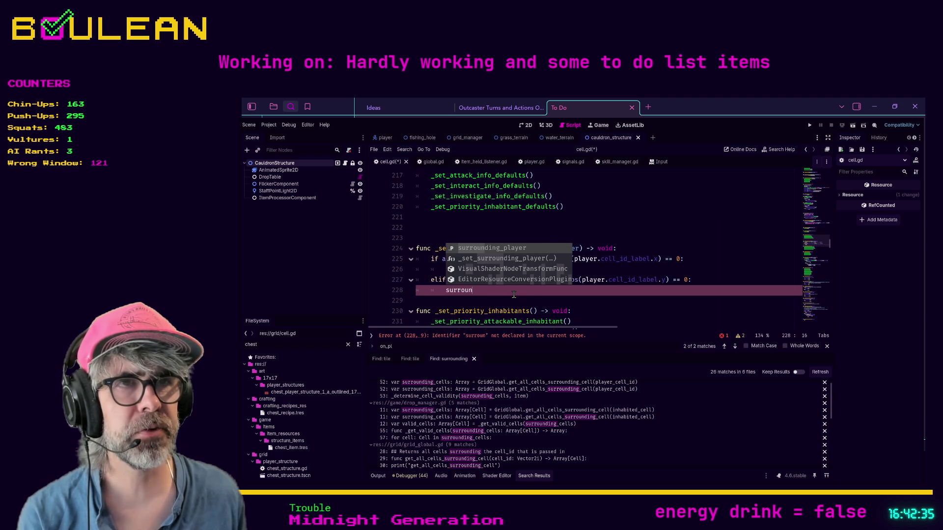
{"action": "key", "text": "Escape"}
{"action": "double_click", "coordinate": [514, 294]}
{"action": "type", "text": "player_ad"}
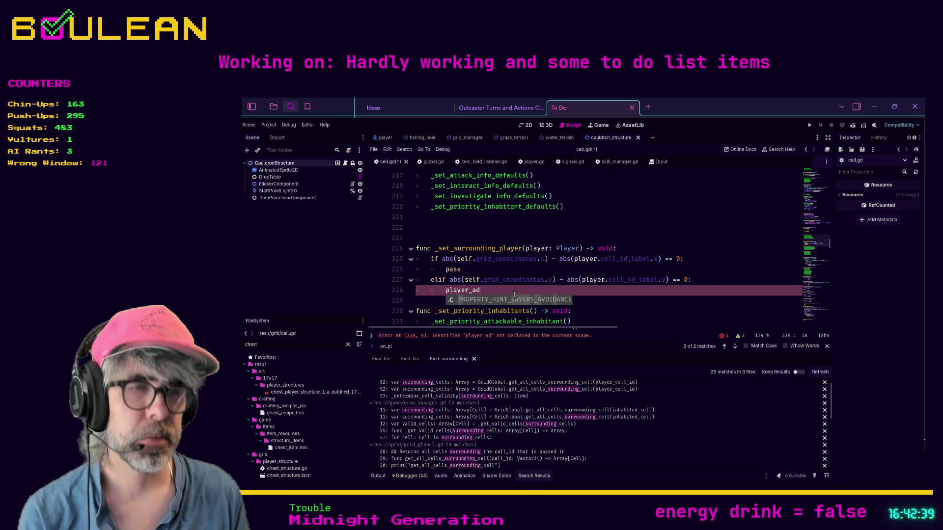
{"action": "type", "text": "jacent = true"}
{"action": "key", "text": "Up"}
{"action": "key", "text": "Up"}
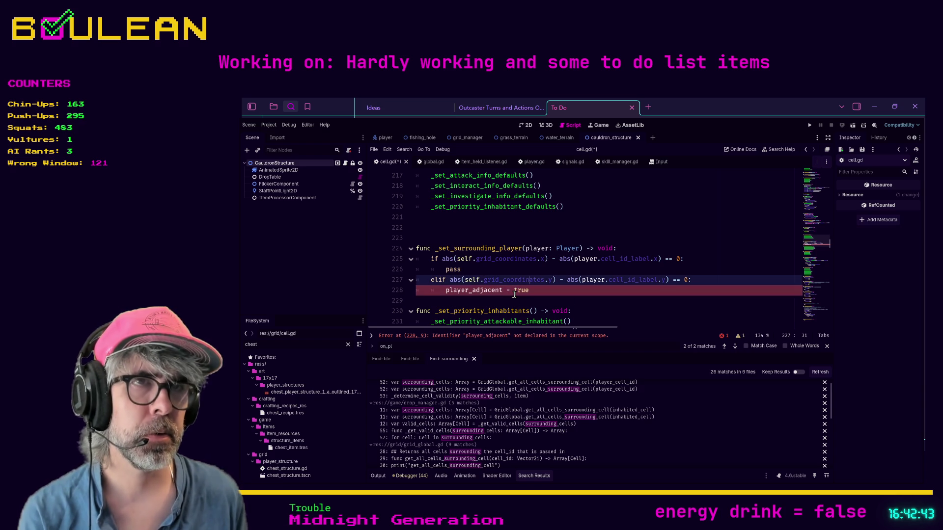
{"action": "key", "text": "BackSpace"}
{"action": "key", "text": "BackSpace"}
{"action": "key", "text": "BackSpace"}
{"action": "key", "text": "BackSpace"}
{"action": "type", "text": "pla"}
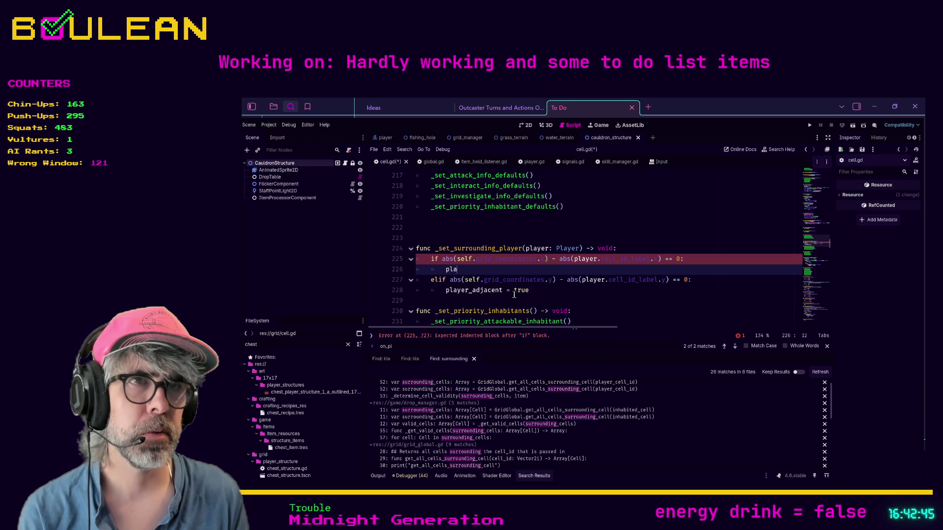
{"action": "type", "text": "yer_adjacent = "}
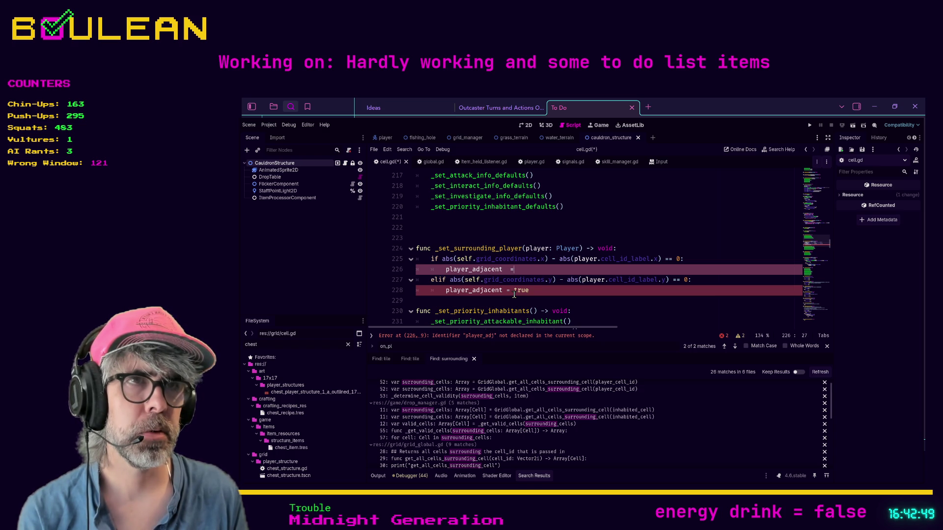
{"action": "type", "text": "true"}
Add an else branch that sets player_adjacent = false
{"action": "key", "text": "Down"}
{"action": "key", "text": "Down"}
{"action": "key", "text": "Return"}
{"action": "key", "text": "BackSpace"}
{"action": "type", "text": "else:"}
{"action": "key", "text": "Return"}
{"action": "type", "text": "player_ad"}
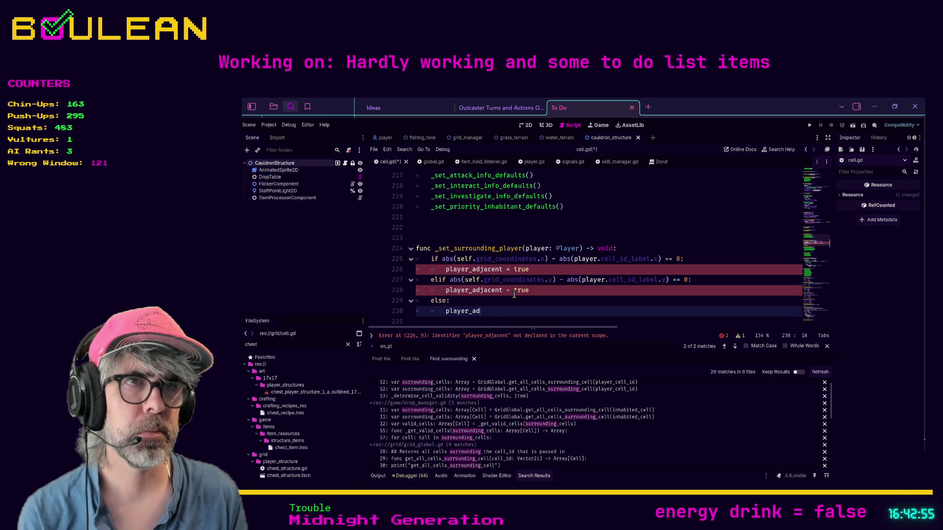
{"action": "type", "text": "jacent "}
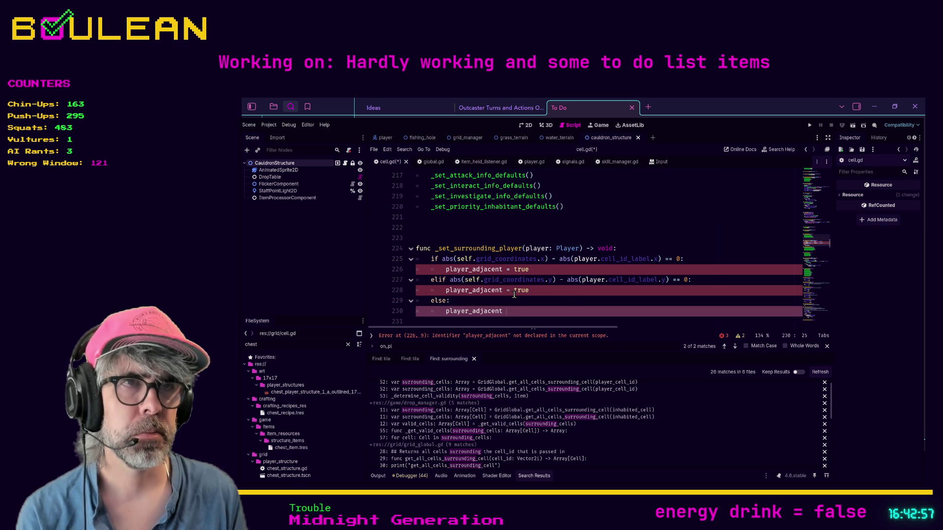
{"action": "type", "text": "= false"}
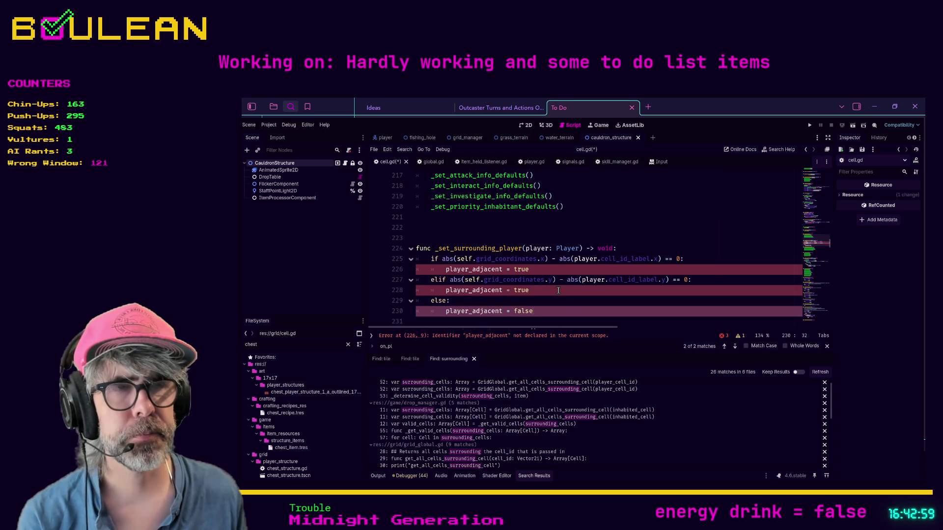
Search the script for 'surround' to reach the declaration on line 64
{"action": "key", "text": "ctrl+f"}
{"action": "type", "text": "surround"}
{"action": "left_click", "coordinate": [599, 251]}
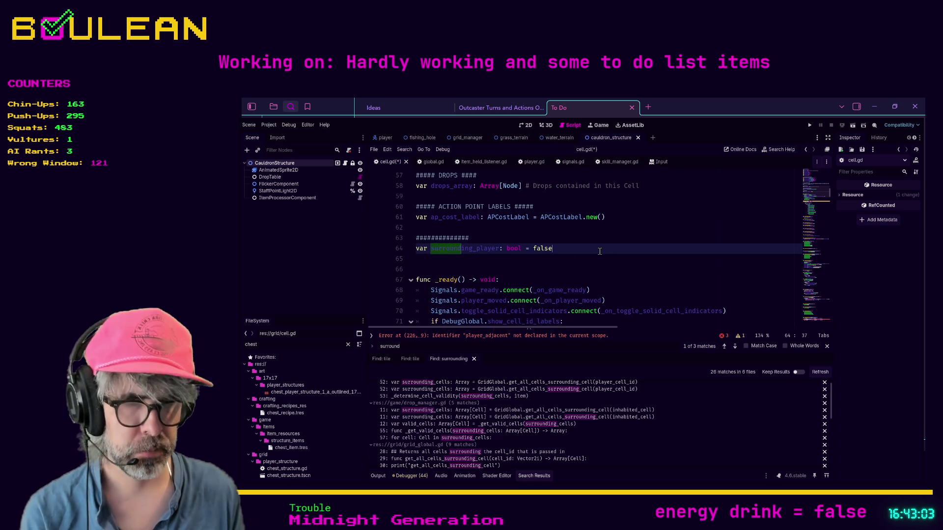
Return from the next bookmark to line 64 and bookmark the surrounding_player declaration
{"action": "key", "text": "ctrl+b"}
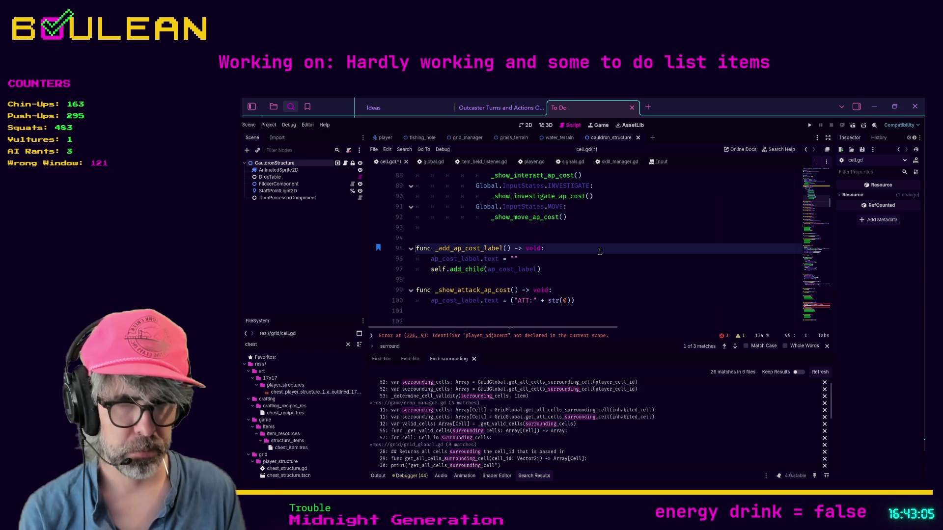
{"action": "left_click", "coordinate": [619, 270]}
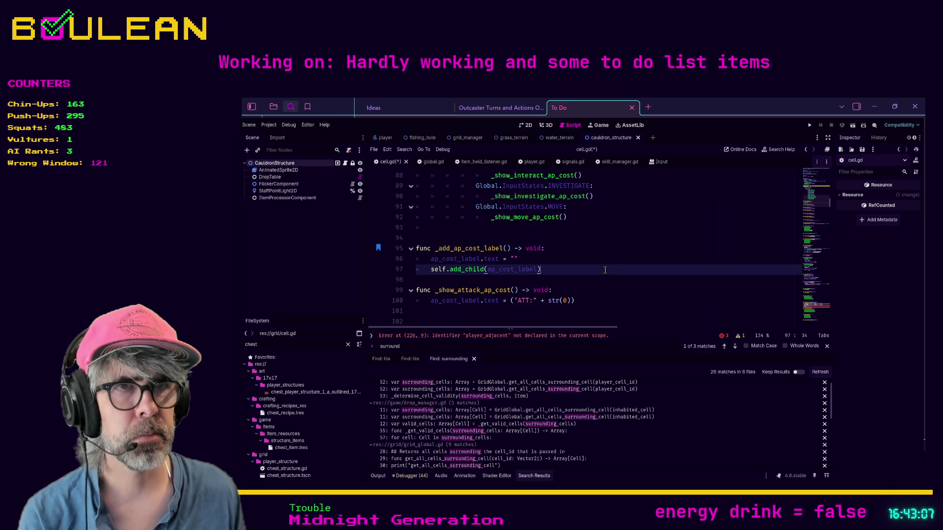
{"action": "left_click", "coordinate": [724, 347]}
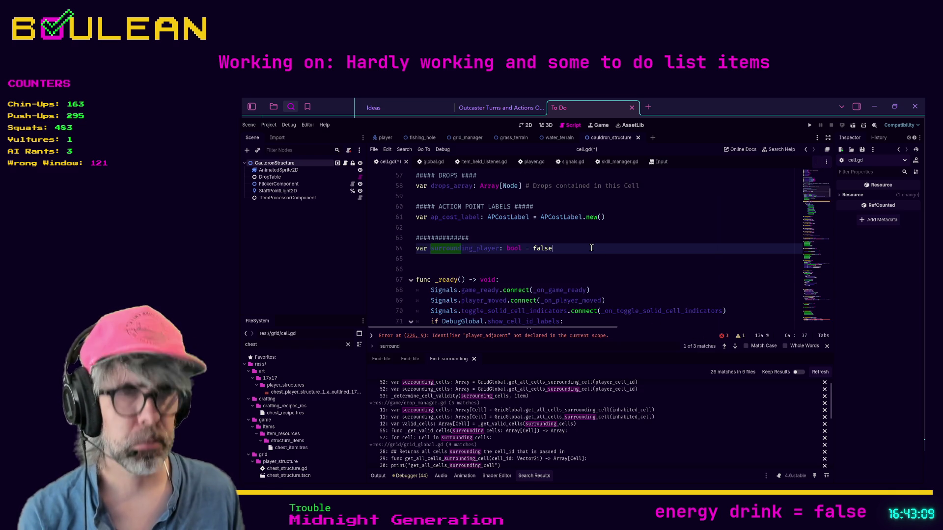
{"action": "key", "text": "ctrl+alt+b"}
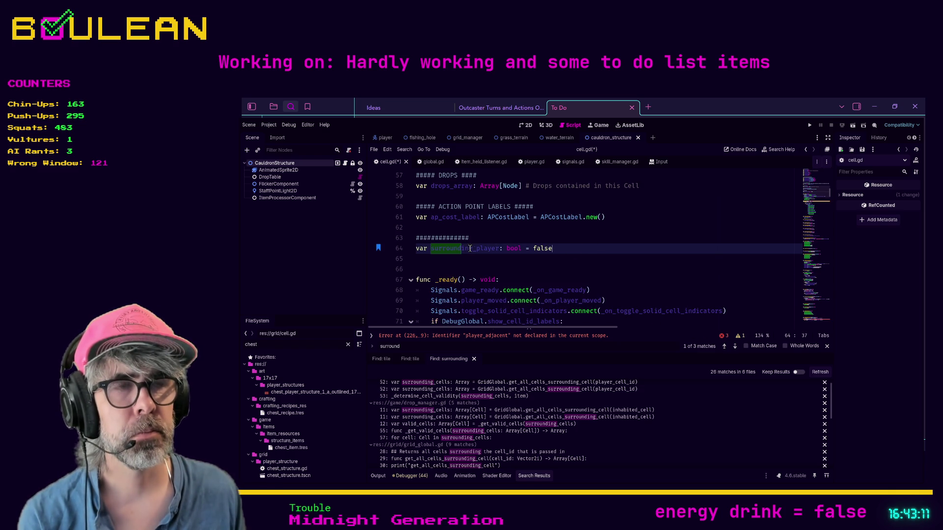
Rename the line-64 variable surrounding_player to player_adjacent
{"action": "double_click", "coordinate": [473, 251]}
{"action": "type", "text": "player_ad"}
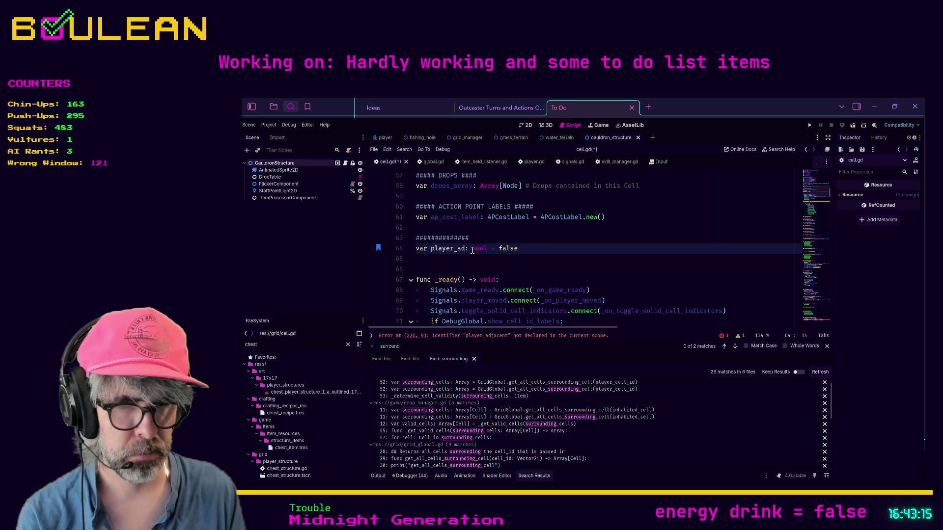
{"action": "type", "text": "jacent"}
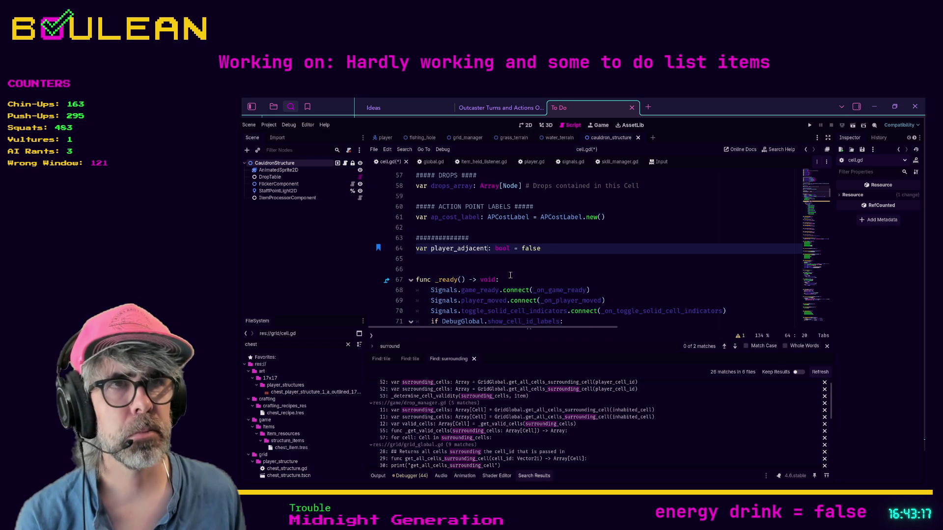
{"action": "left_click", "coordinate": [512, 277]}
{"action": "scroll", "coordinate": [512, 277], "scroll_direction": "down", "scroll_amount": 5}
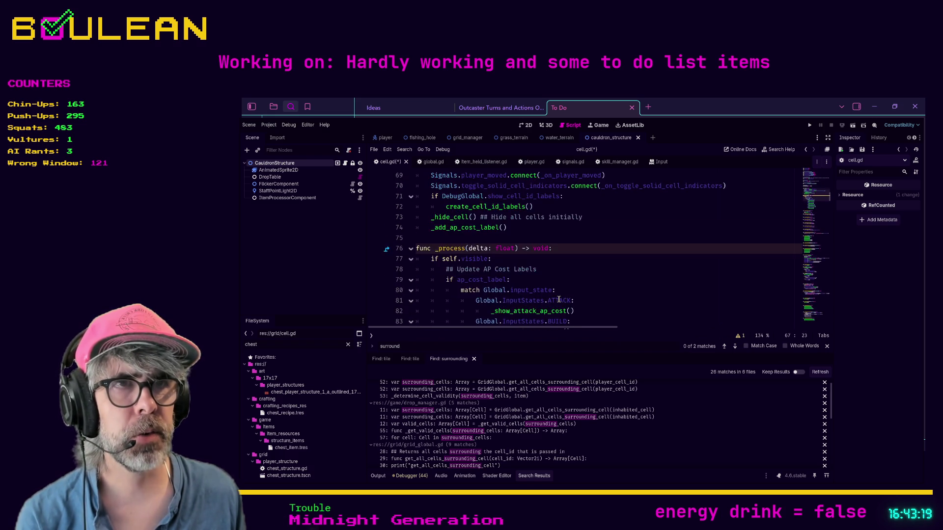
{"action": "scroll", "coordinate": [575, 290], "scroll_direction": "down", "scroll_amount": 8}
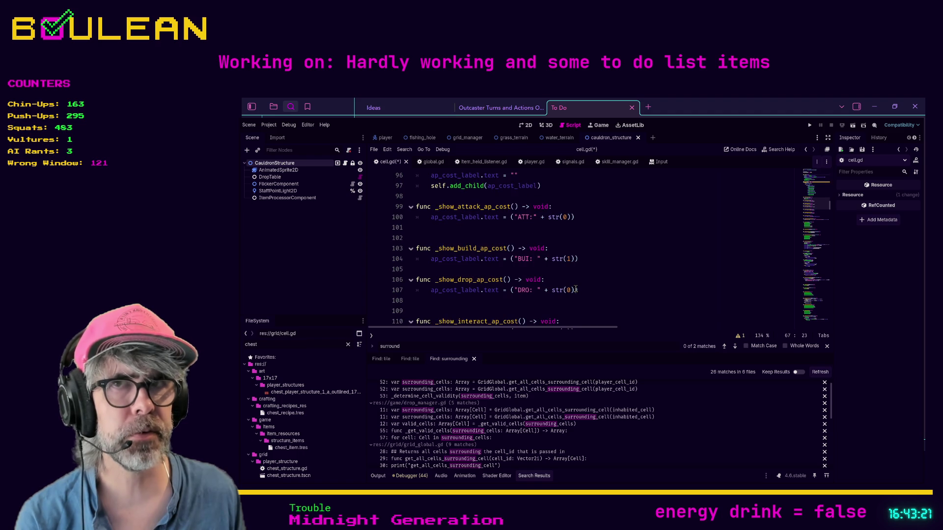
{"action": "scroll", "coordinate": [576, 290], "scroll_direction": "up", "scroll_amount": 2}
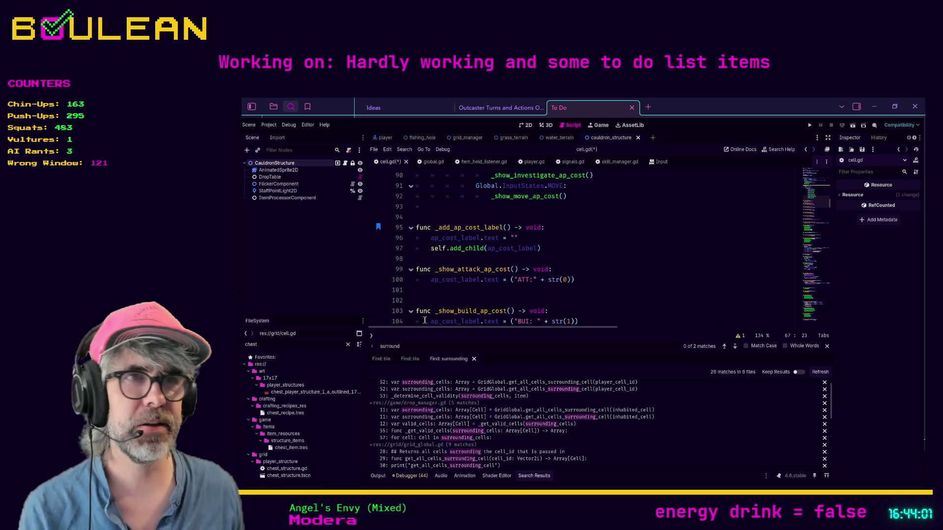
Add blank lines between the functions after line 98 and save cell.gd
{"action": "left_click", "coordinate": [429, 260]}
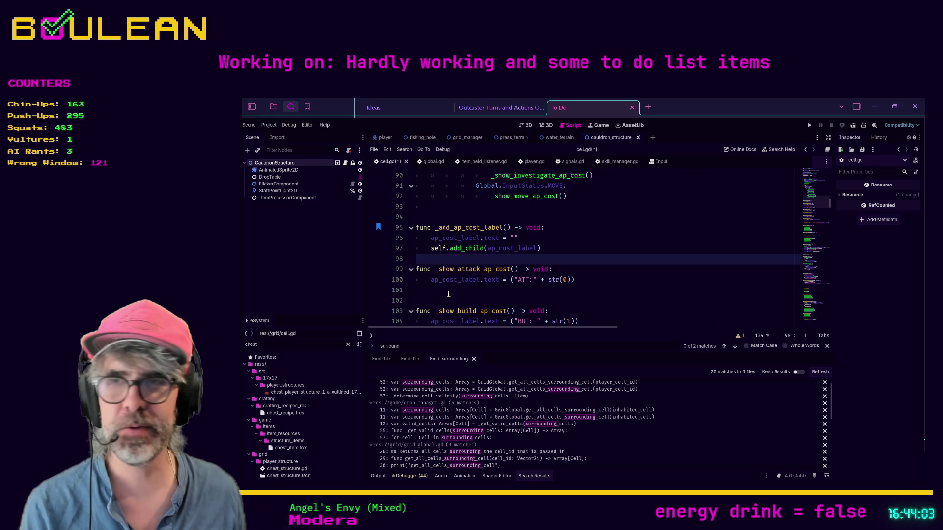
{"action": "key", "text": "Return"}
{"action": "key", "text": "Down"}
{"action": "key", "text": "Down"}
{"action": "key", "text": "Down"}
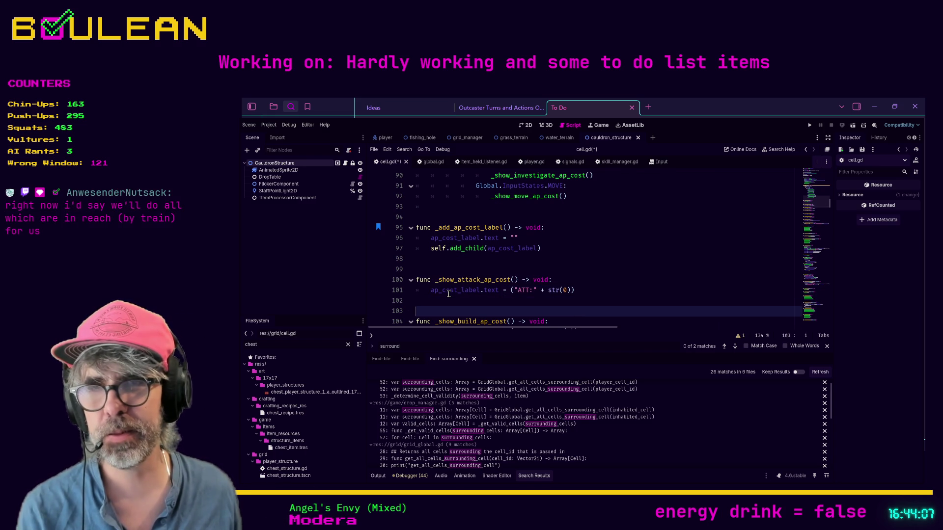
{"action": "left_click", "coordinate": [449, 293]}
{"action": "left_click", "coordinate": [449, 303]}
{"action": "key", "text": "ctrl+s"}
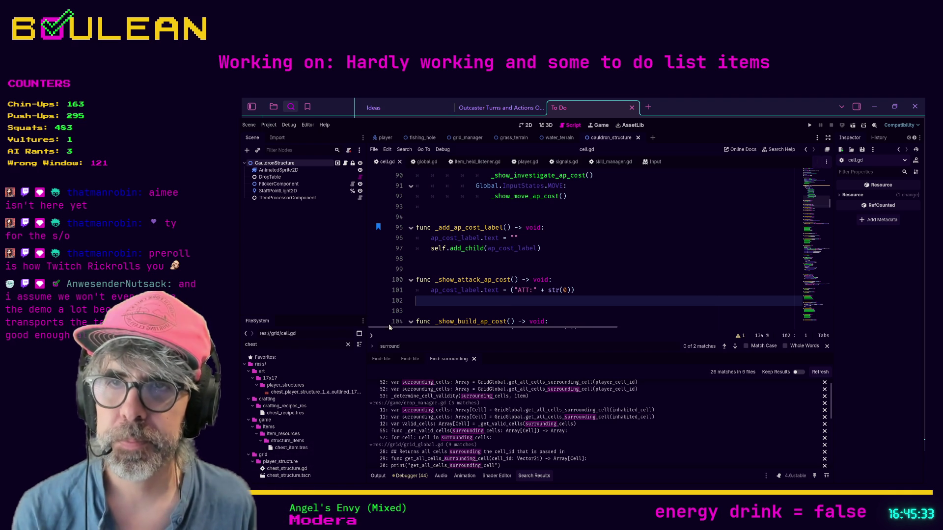
{"action": "left_click", "coordinate": [593, 312]}
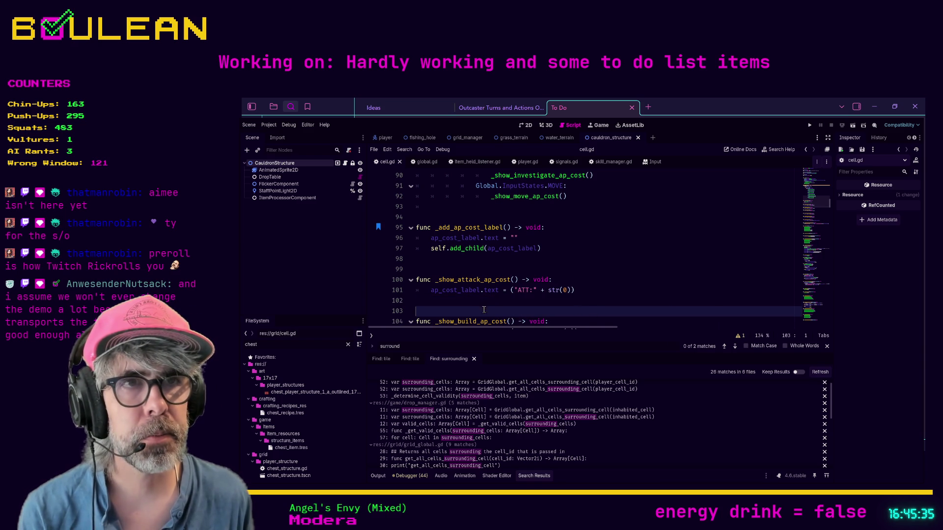
Rename the _set_surrounding_player function definition to _set_player_adjacent
{"action": "left_click", "coordinate": [439, 301]}
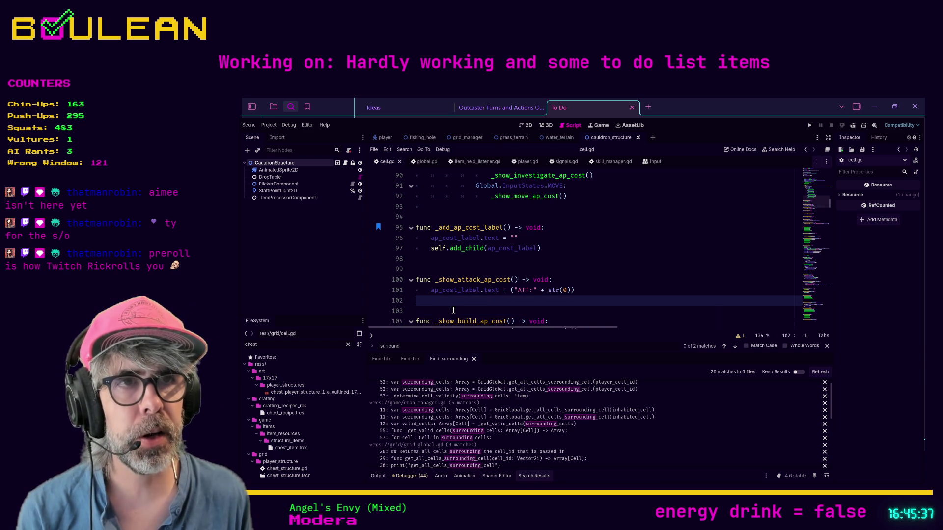
{"action": "scroll", "coordinate": [453, 310], "scroll_direction": "down", "scroll_amount": 3}
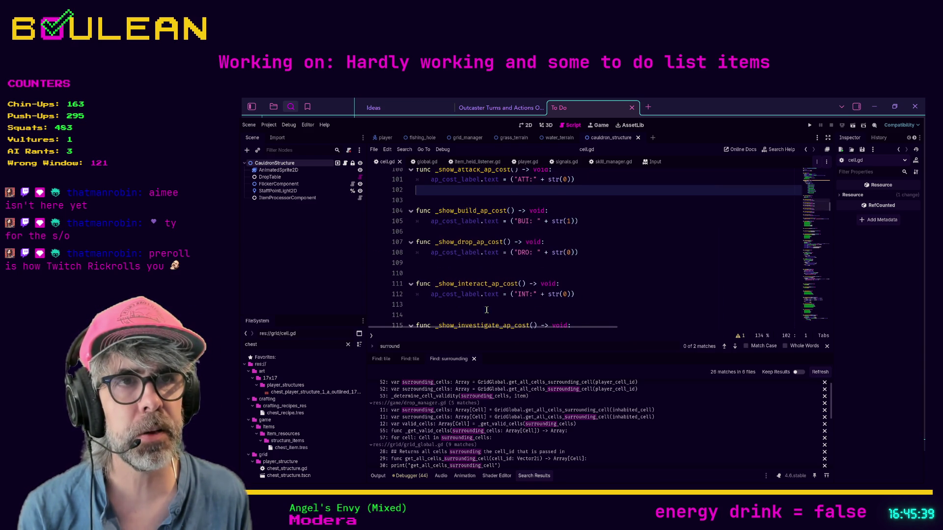
{"action": "left_click", "coordinate": [487, 310]}
{"action": "key", "text": "ctrl+f"}
{"action": "type", "text": "ing"}
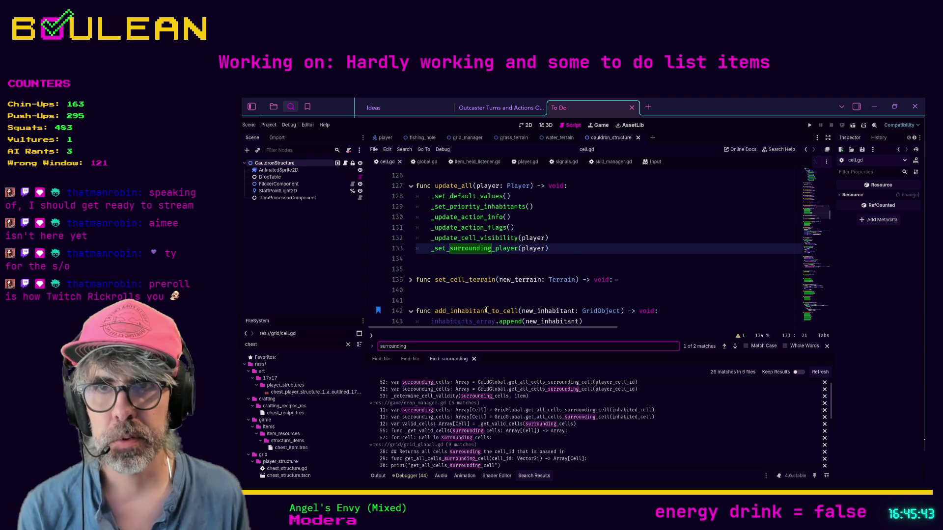
{"action": "left_click", "coordinate": [493, 256], "text": "ctrl"}
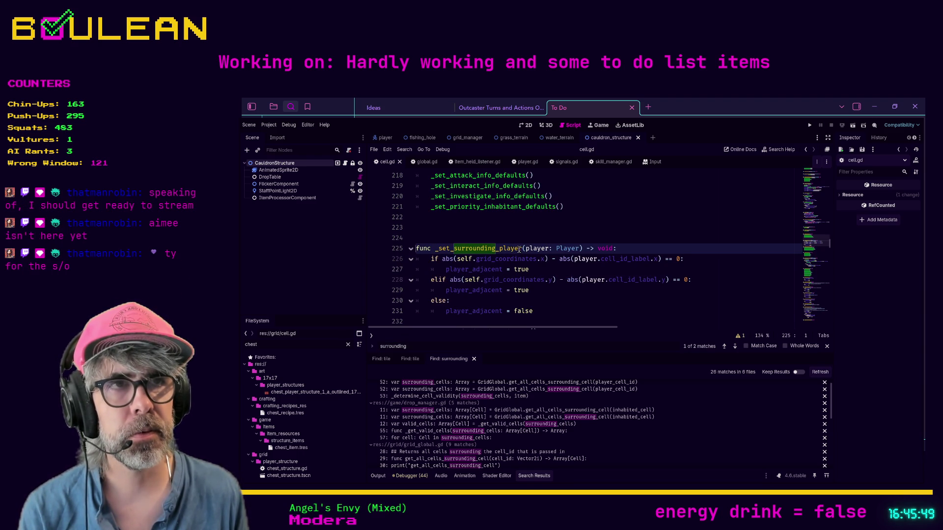
{"action": "left_click", "coordinate": [456, 248]}
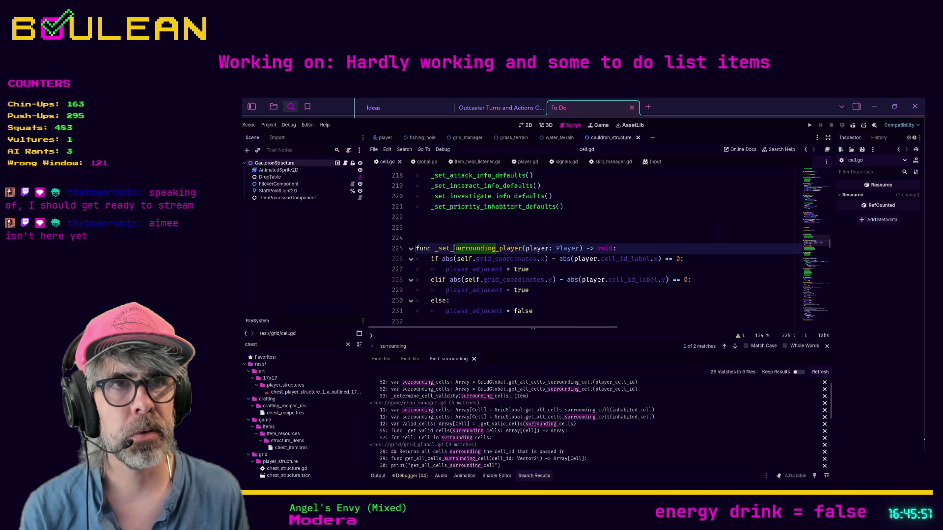
{"action": "mouse_move", "coordinate": [499, 248]}
{"action": "left_mouse_down"}
{"action": "mouse_move", "coordinate": [521, 248]}
{"action": "mouse_move", "coordinate": [499, 251]}
{"action": "left_mouse_up"}
{"action": "key", "text": "BackSpace"}
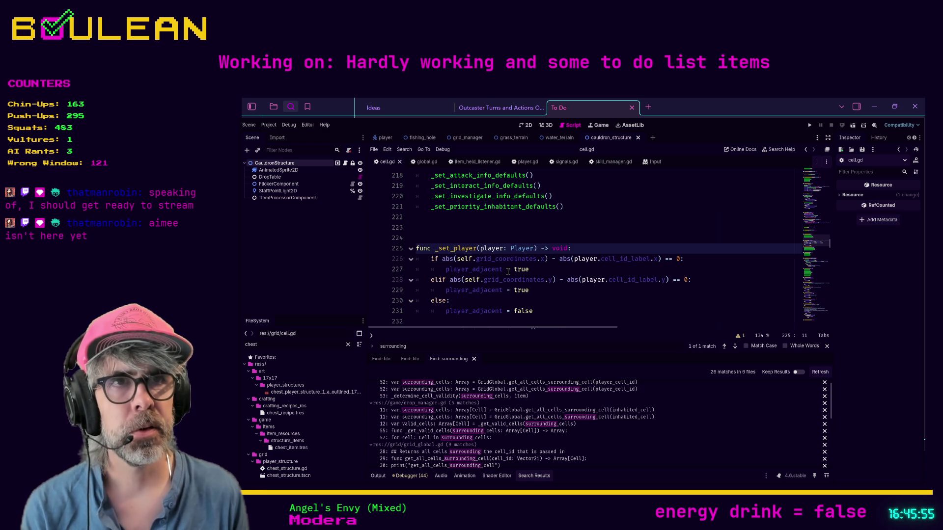
{"action": "type", "text": "r_adjacent"}
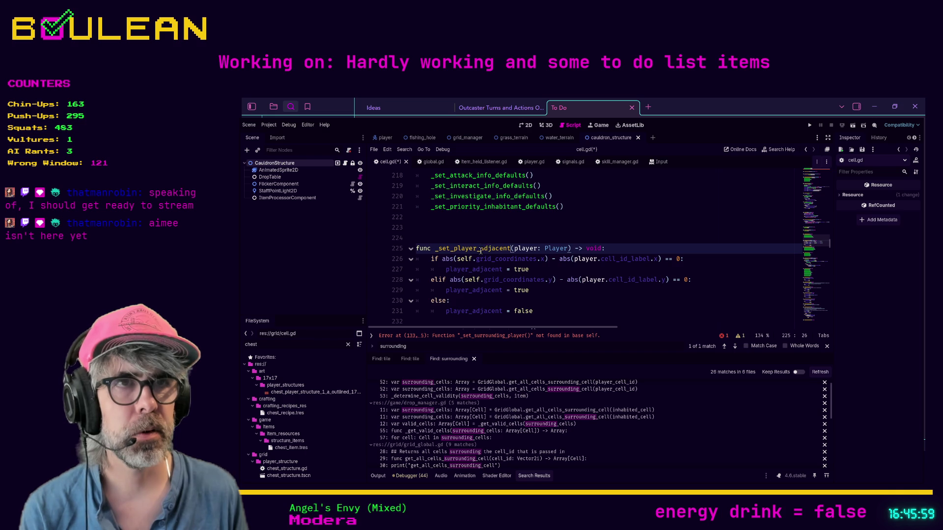
{"action": "double_click", "coordinate": [488, 248]}
Change the line-133 call to _set_player_adjacent, save cell.gd, and run the project
{"action": "scroll", "coordinate": [482, 250], "scroll_direction": "up", "scroll_amount": 10}
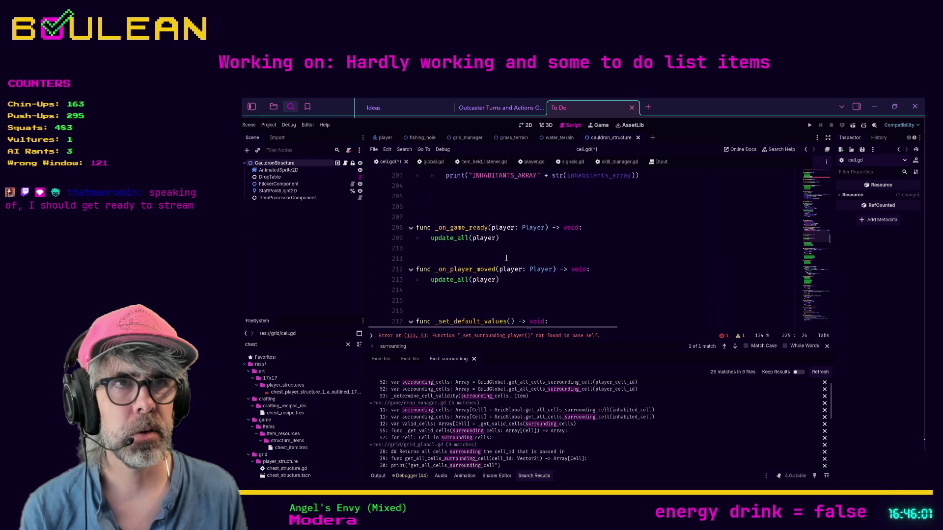
{"action": "scroll", "coordinate": [508, 259], "scroll_direction": "up", "scroll_amount": 8}
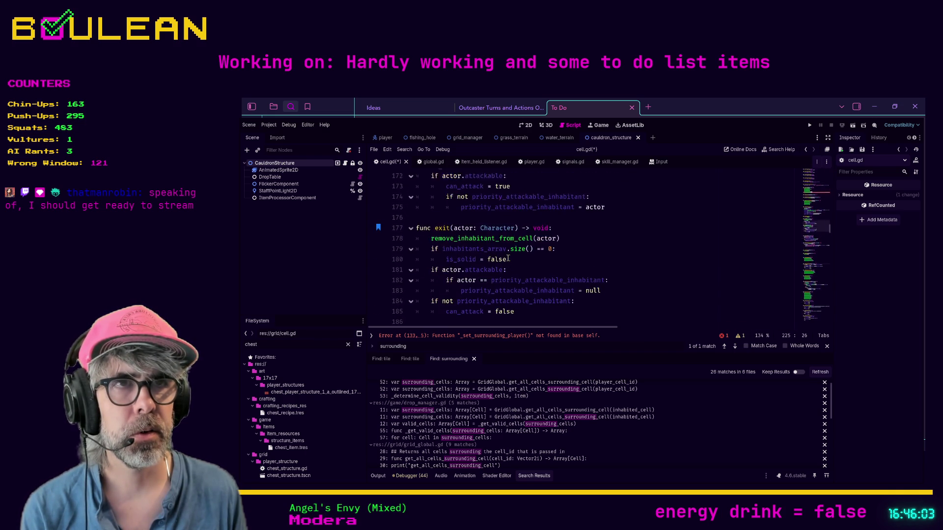
{"action": "scroll", "coordinate": [509, 259], "scroll_direction": "up", "scroll_amount": 13}
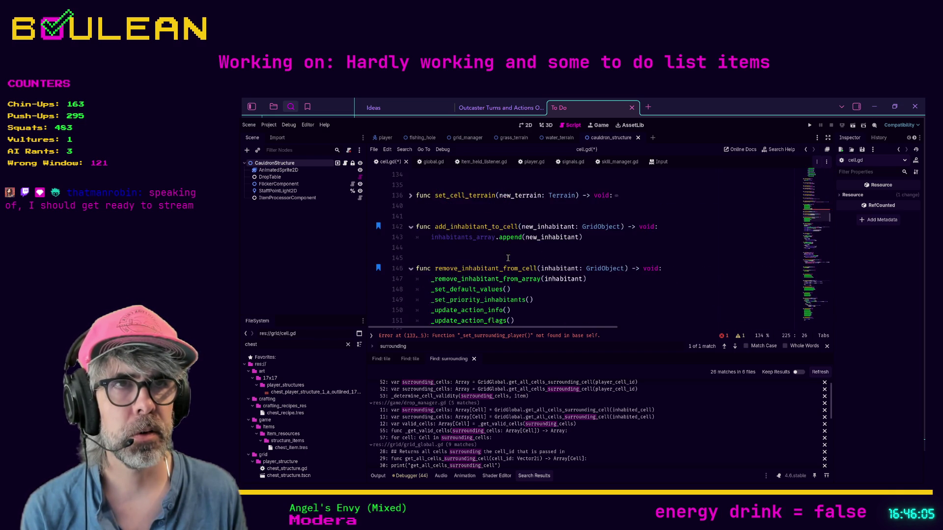
{"action": "double_click", "coordinate": [475, 289]}
{"action": "type", "text": "_set_player_adjacent(player"}
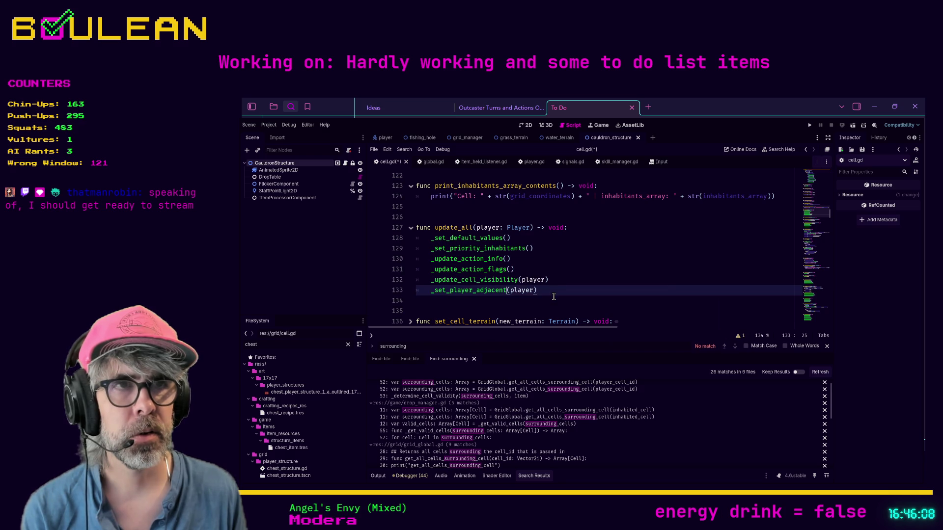
{"action": "left_click", "coordinate": [557, 289]}
{"action": "key", "text": "ctrl+s"}
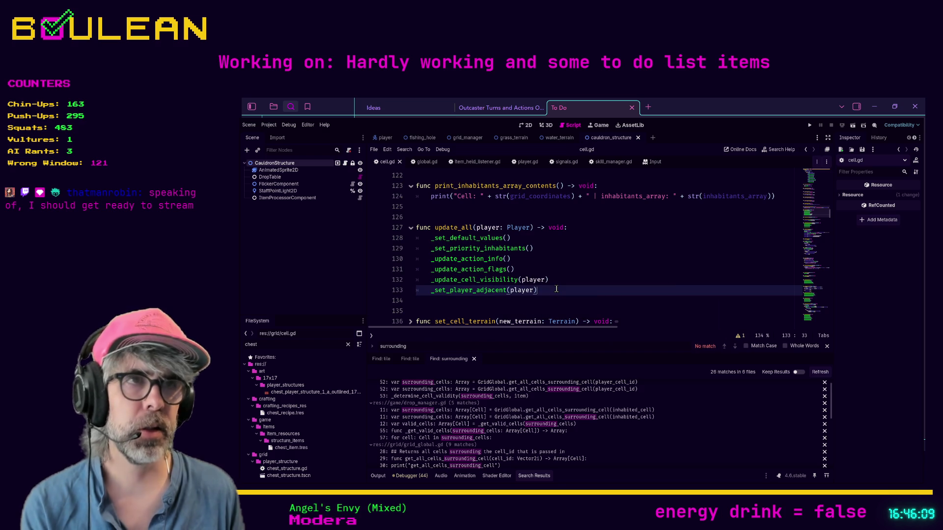
{"action": "key", "text": "F5"}
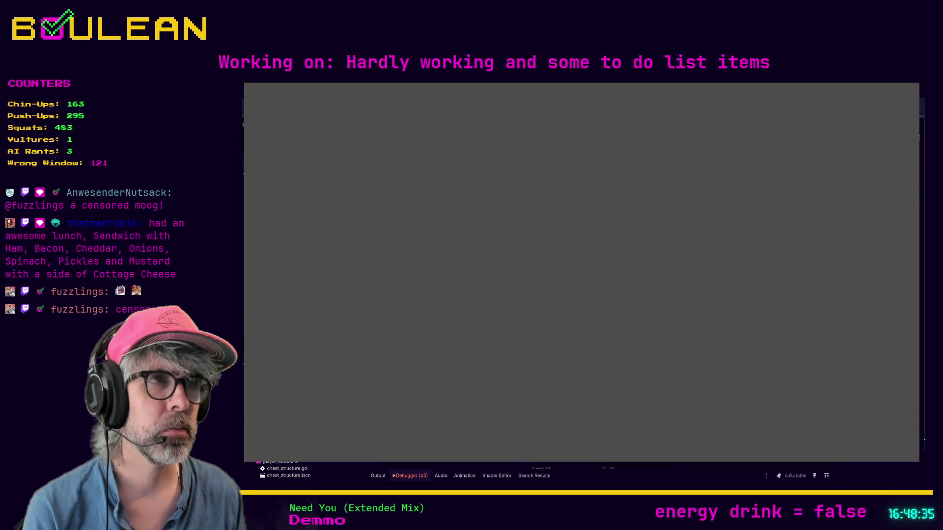
Bring the running game window forward to see the loaded forest grid and stats
{"action": "key", "text": "F5"}
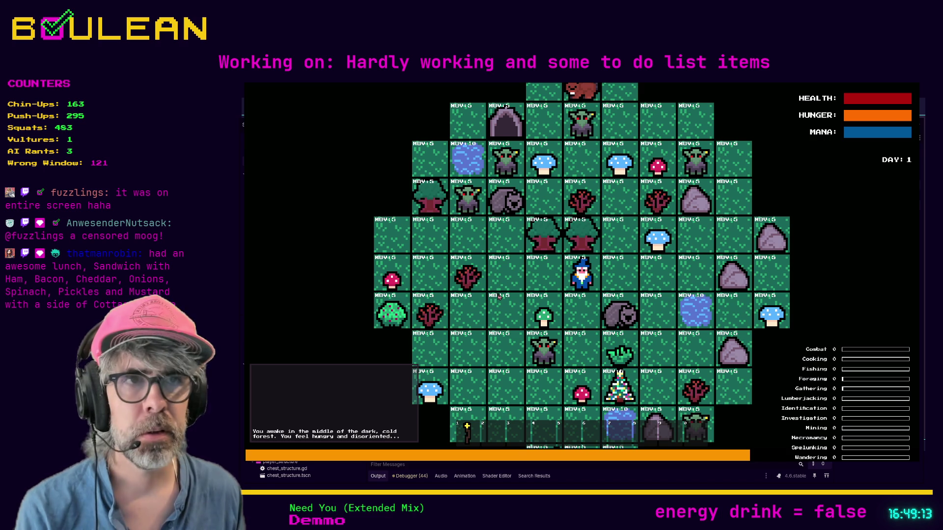
Stop and relaunch the game for a new grid, then stop it again
{"action": "key", "text": "F8"}
{"action": "key", "text": "F5"}
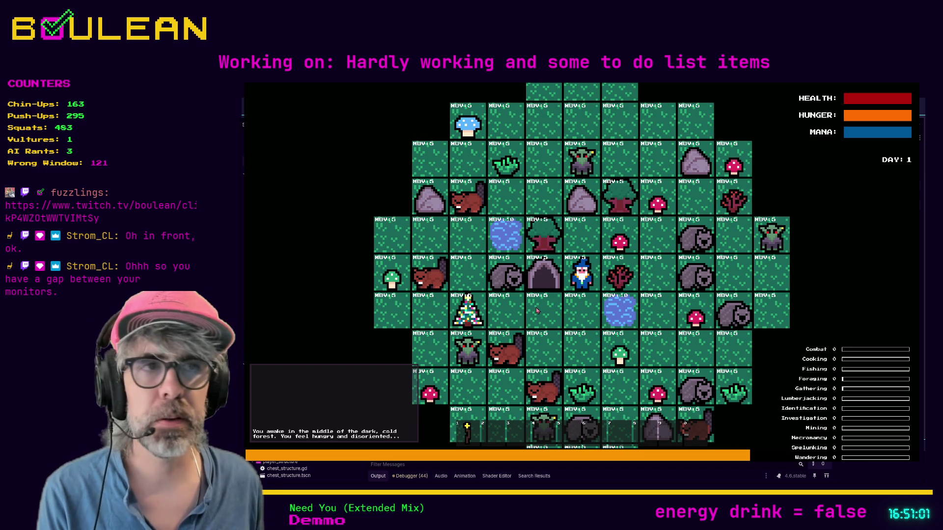
{"action": "key", "text": "F8"}
Look over cell.gd around the end of _set_player_adjacent, then switch to the browser
{"action": "left_click", "coordinate": [568, 323]}
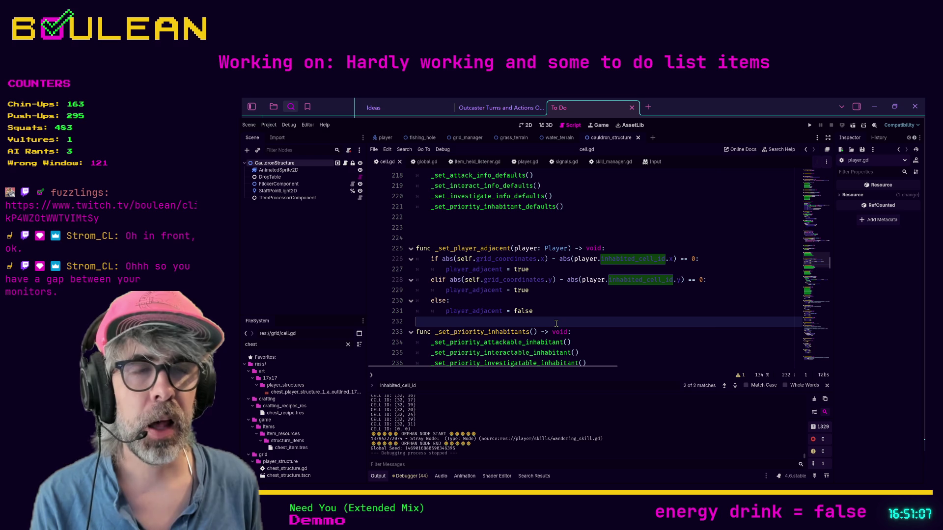
{"action": "left_click", "coordinate": [582, 333]}
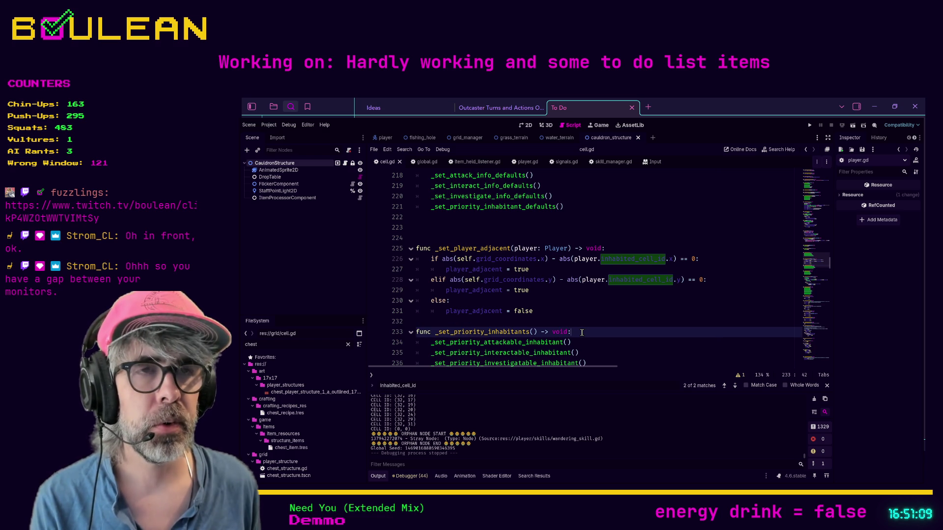
{"action": "scroll", "coordinate": [581, 333], "scroll_direction": "down", "scroll_amount": 7}
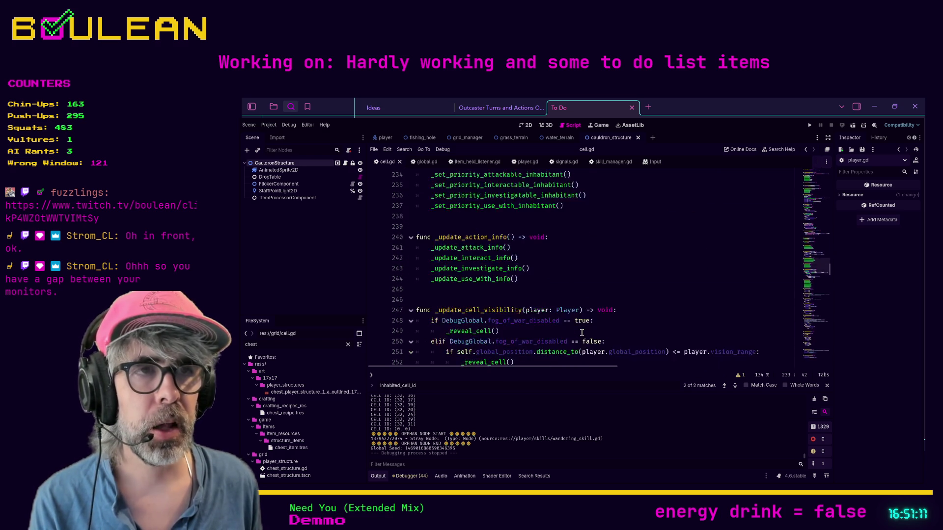
{"action": "scroll", "coordinate": [580, 319], "scroll_direction": "down", "scroll_amount": 2}
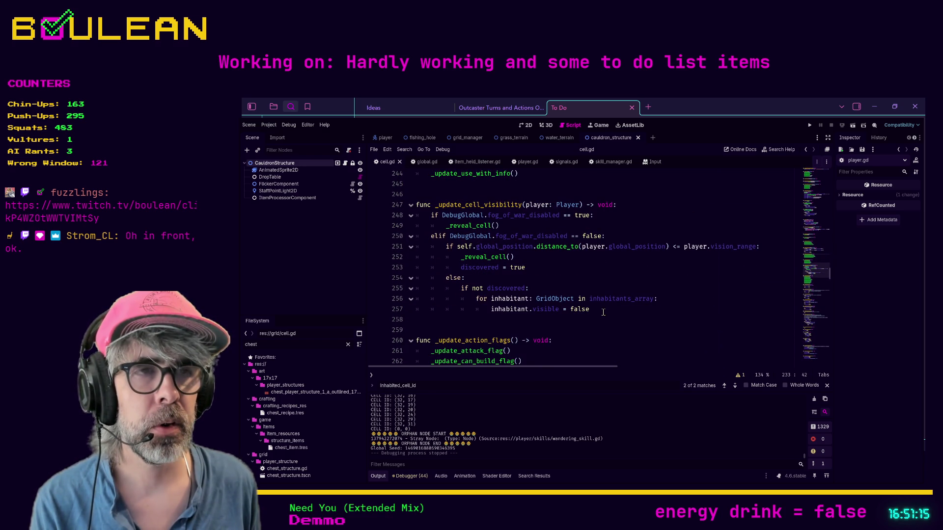
{"action": "scroll", "coordinate": [603, 312], "scroll_direction": "down", "scroll_amount": 2}
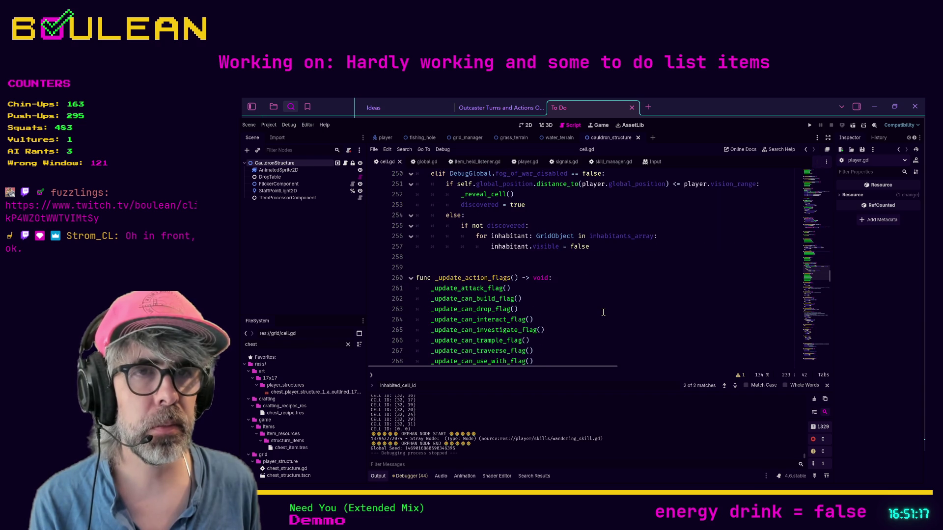
{"action": "scroll", "coordinate": [603, 312], "scroll_direction": "down", "scroll_amount": 2}
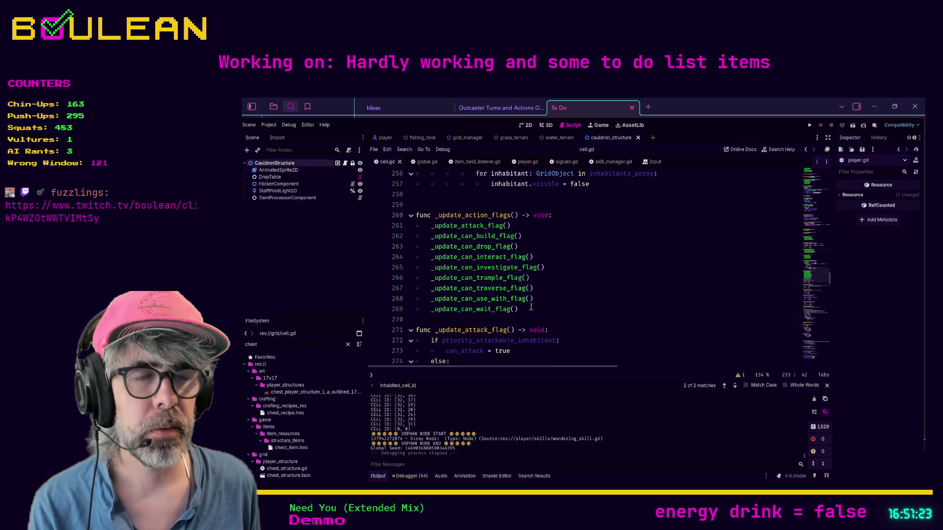
{"action": "scroll", "coordinate": [533, 307], "scroll_direction": "up", "scroll_amount": 10}
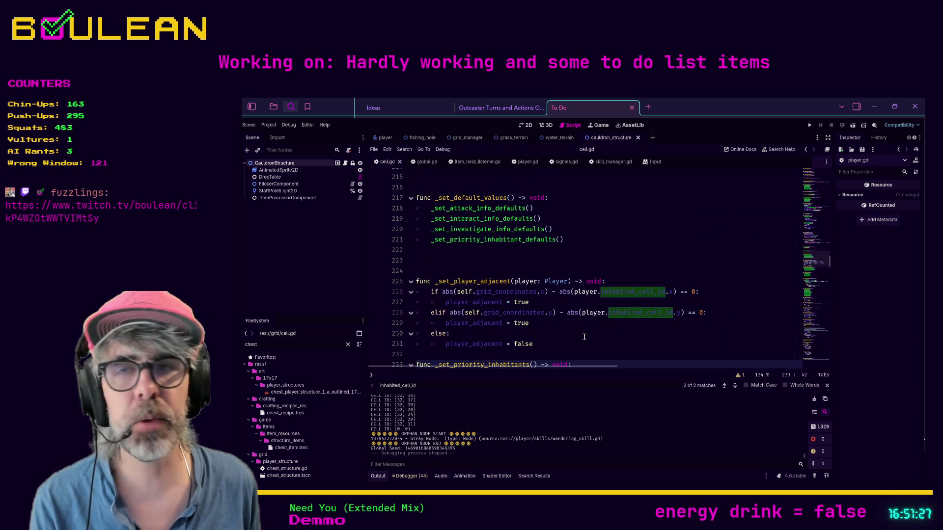
{"action": "left_click_drag", "start_coordinate": [584, 337], "coordinate": [585, 337]}
{"action": "scroll", "coordinate": [584, 337], "scroll_direction": "up", "scroll_amount": 1}
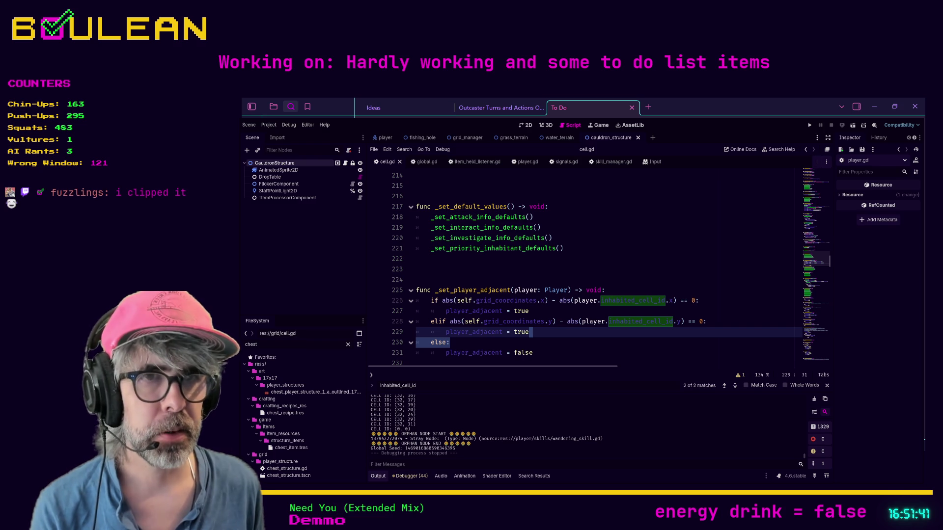
{"action": "key", "text": "alt+Tab"}
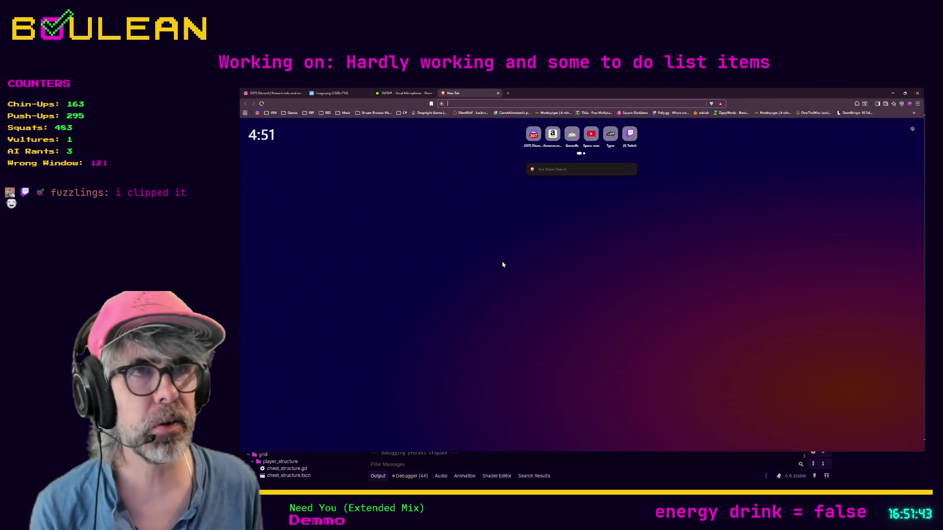
Load the copied Twitch clip link in the browser
{"action": "key", "text": "ctrl+v"}
{"action": "key", "text": "Return"}
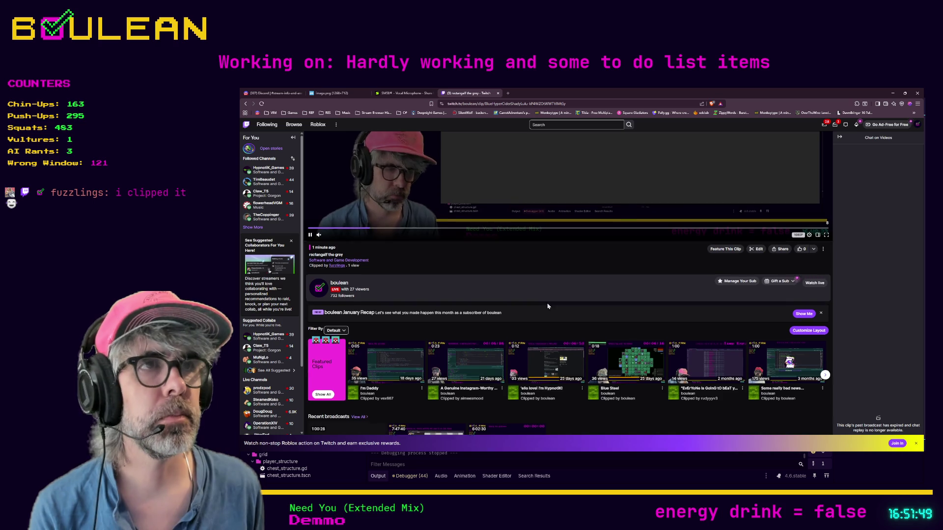
{"action": "scroll", "coordinate": [550, 307], "scroll_direction": "up", "scroll_amount": 4}
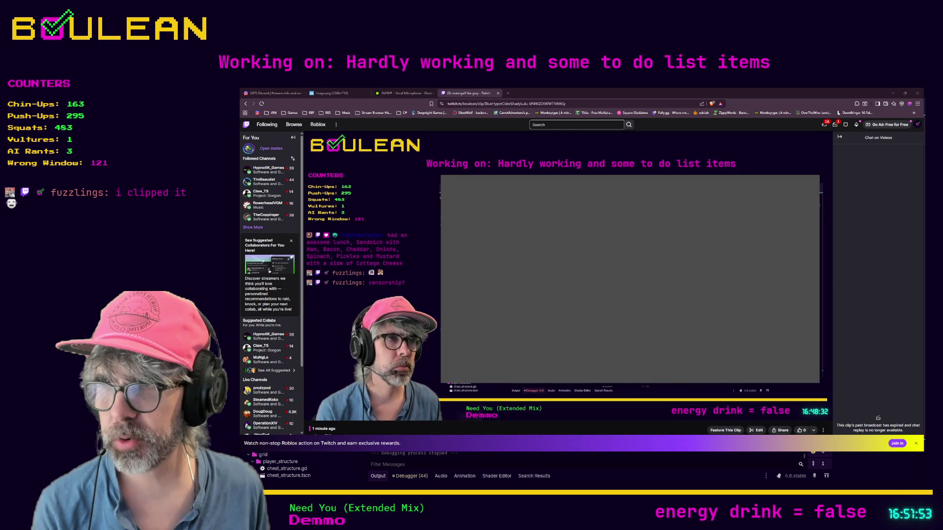
Replay and pause the clip, open a new tab, and minimize the browser
{"action": "mouse_move", "coordinate": [268, 402]}
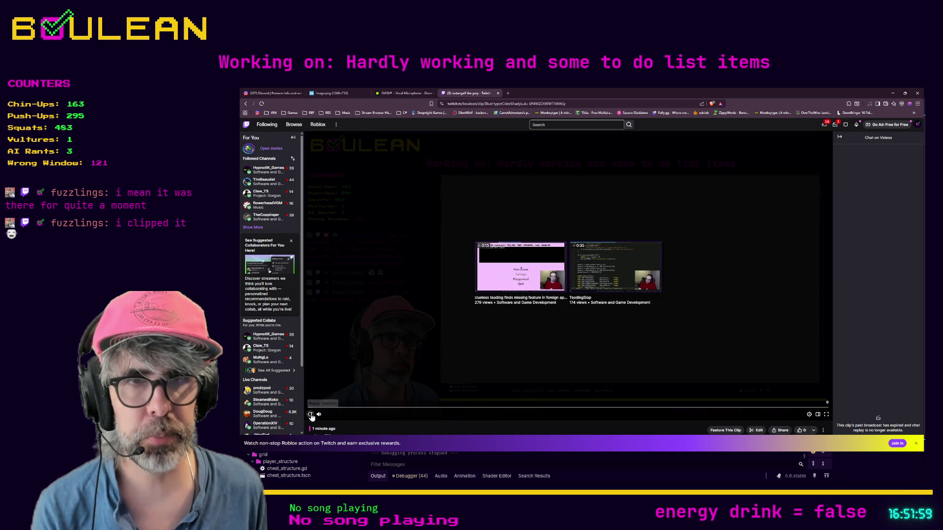
{"action": "left_click", "coordinate": [310, 415]}
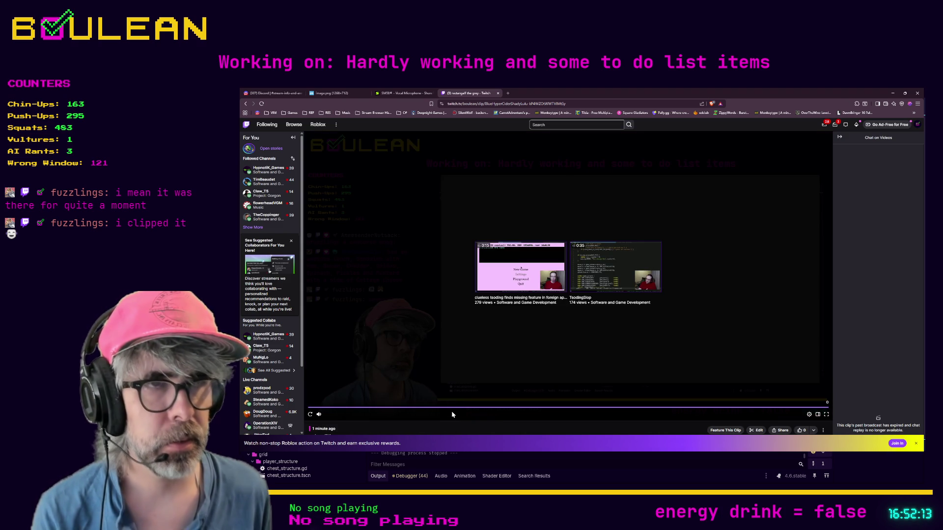
{"action": "left_click", "coordinate": [311, 415]}
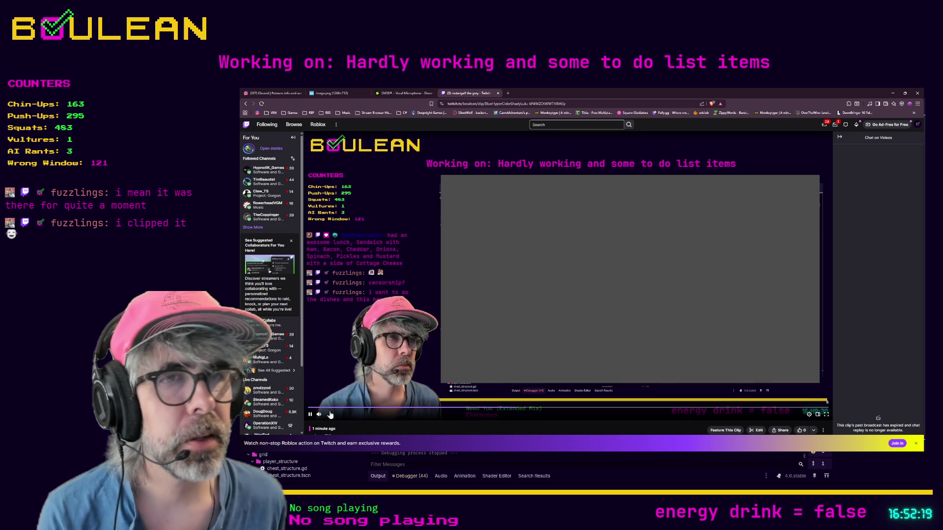
{"action": "key", "text": "space"}
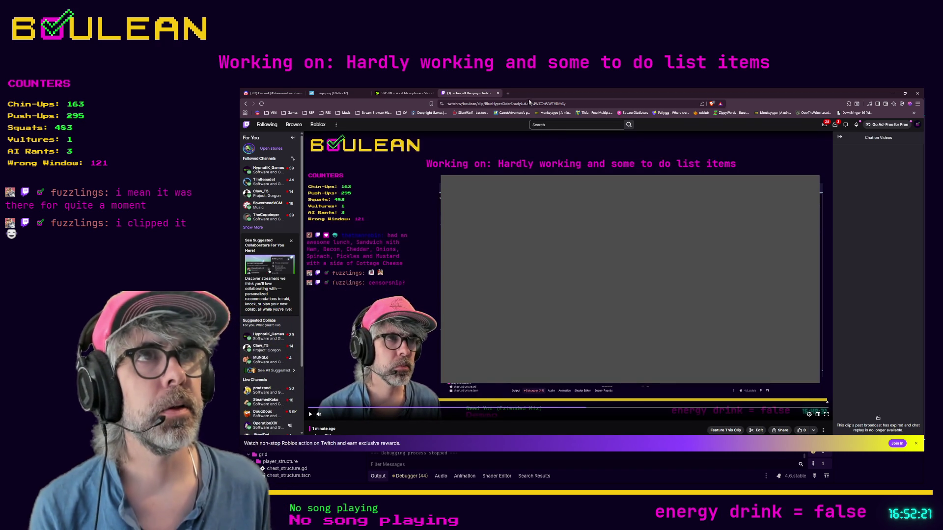
{"action": "left_click", "coordinate": [508, 93]}
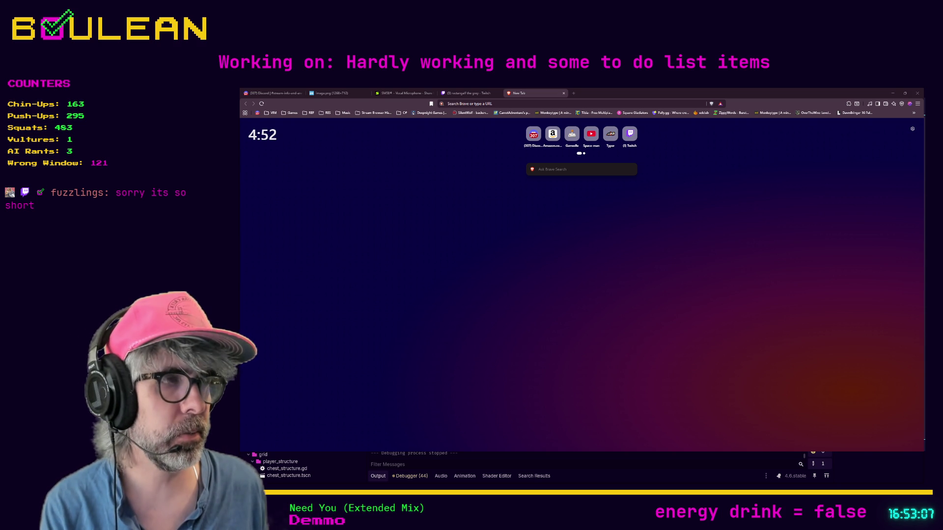
{"action": "left_click", "coordinate": [893, 92]}
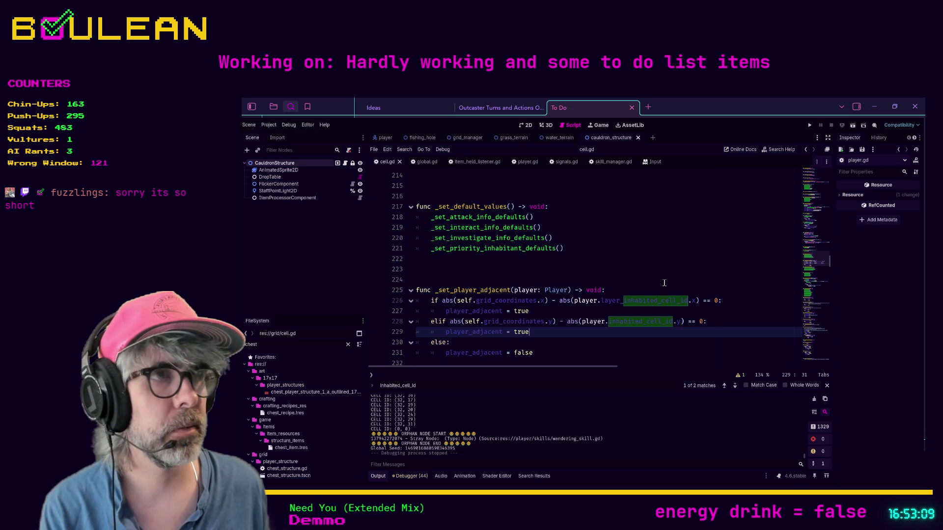
Test-run the game, then remove 'layer_' from line 226's player cell id and save cell.gd
{"action": "left_click", "coordinate": [662, 310]}
{"action": "key", "text": "F5"}
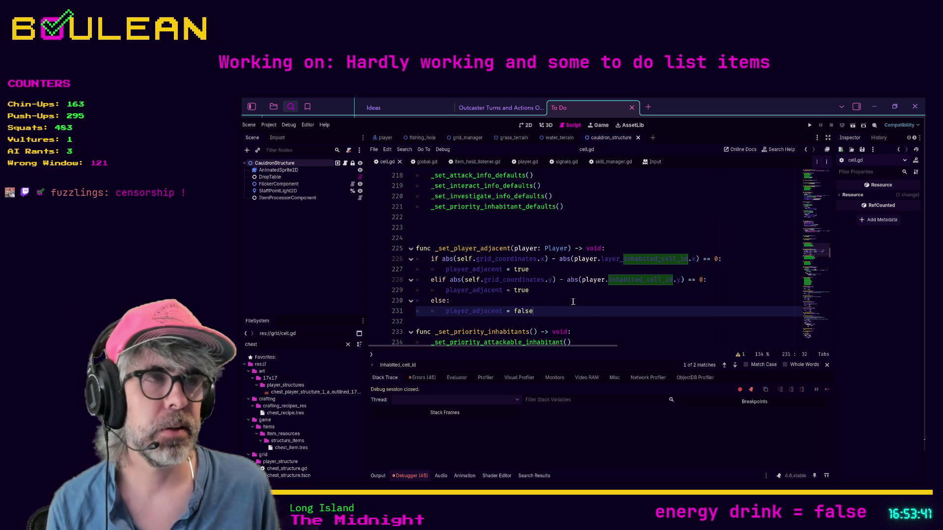
{"action": "left_click", "coordinate": [622, 259]}
{"action": "key", "text": "BackSpace"}
{"action": "key", "text": "BackSpace"}
{"action": "key", "text": "BackSpace"}
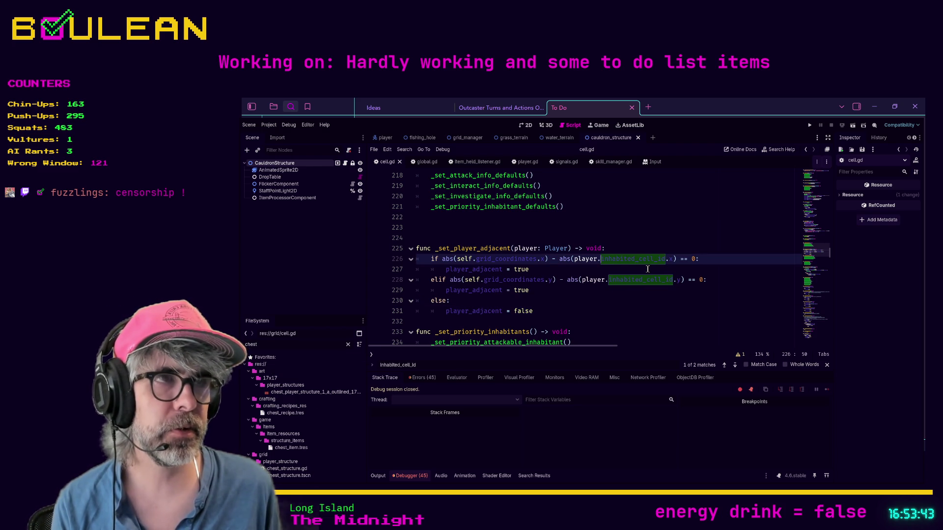
{"action": "left_click", "coordinate": [635, 270]}
{"action": "left_click", "coordinate": [598, 302]}
{"action": "key", "text": "ctrl+s"}
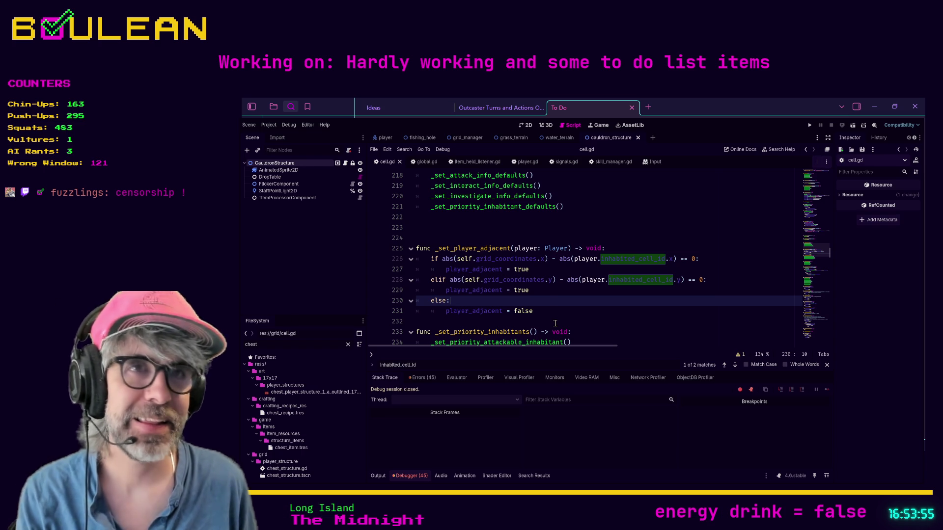
{"action": "scroll", "coordinate": [555, 324], "scroll_direction": "down", "scroll_amount": 2}
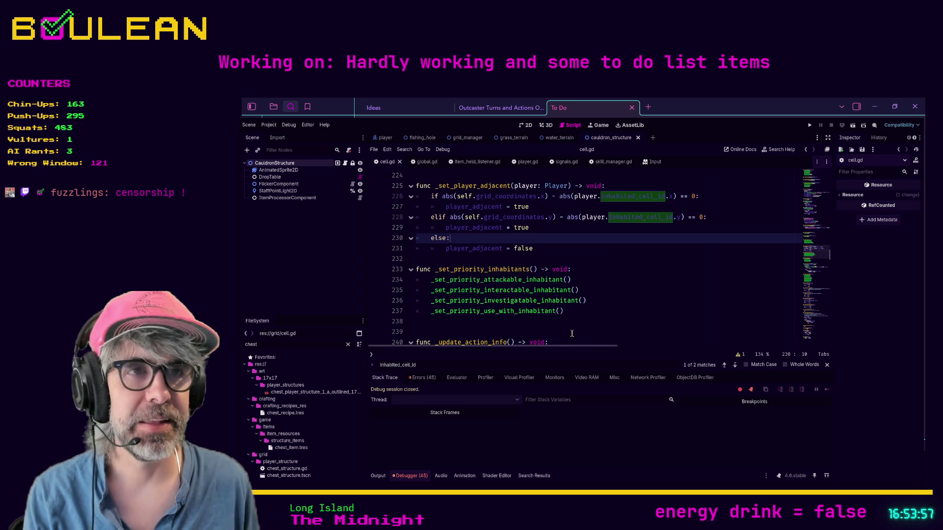
{"action": "left_click", "coordinate": [572, 329]}
{"action": "scroll", "coordinate": [572, 330], "scroll_direction": "down", "scroll_amount": 5}
{"action": "scroll", "coordinate": [572, 329], "scroll_direction": "down", "scroll_amount": 6}
{"action": "left_click", "coordinate": [585, 312]}
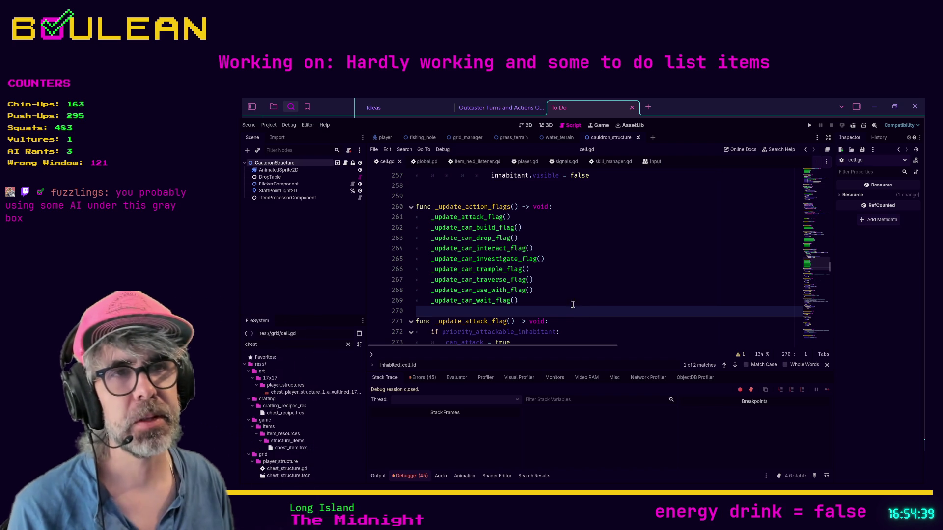
{"action": "scroll", "coordinate": [565, 304], "scroll_direction": "down", "scroll_amount": 1}
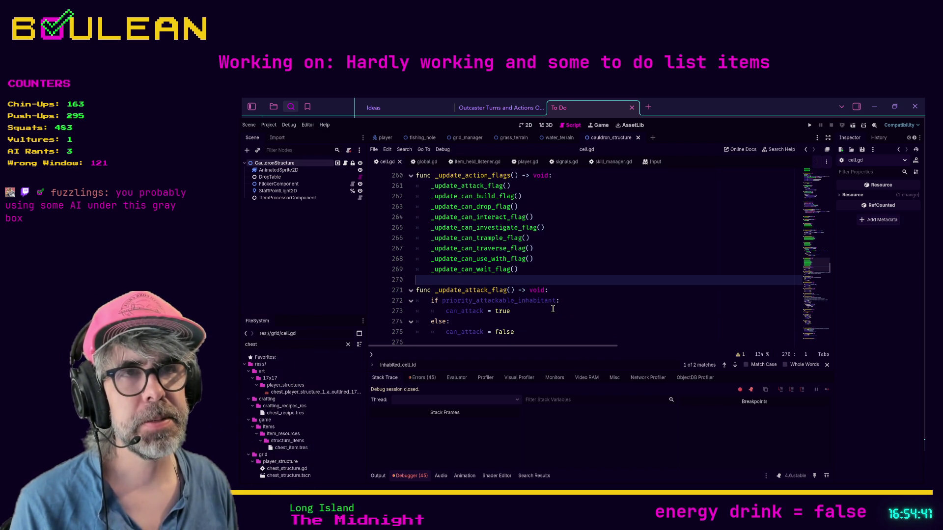
{"action": "scroll", "coordinate": [553, 309], "scroll_direction": "up", "scroll_amount": 2}
{"action": "scroll", "coordinate": [554, 308], "scroll_direction": "up", "scroll_amount": 9}
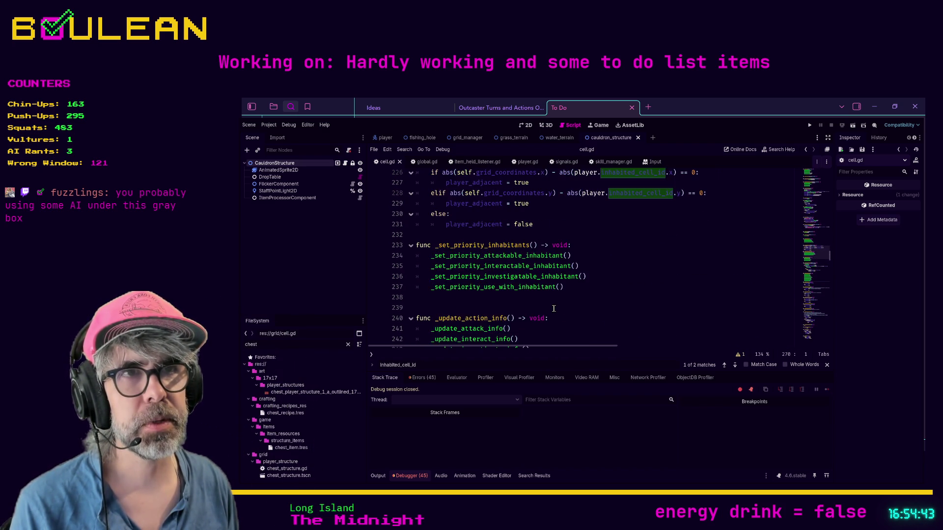
{"action": "scroll", "coordinate": [553, 309], "scroll_direction": "up", "scroll_amount": 4}
{"action": "scroll", "coordinate": [554, 308], "scroll_direction": "up", "scroll_amount": 5}
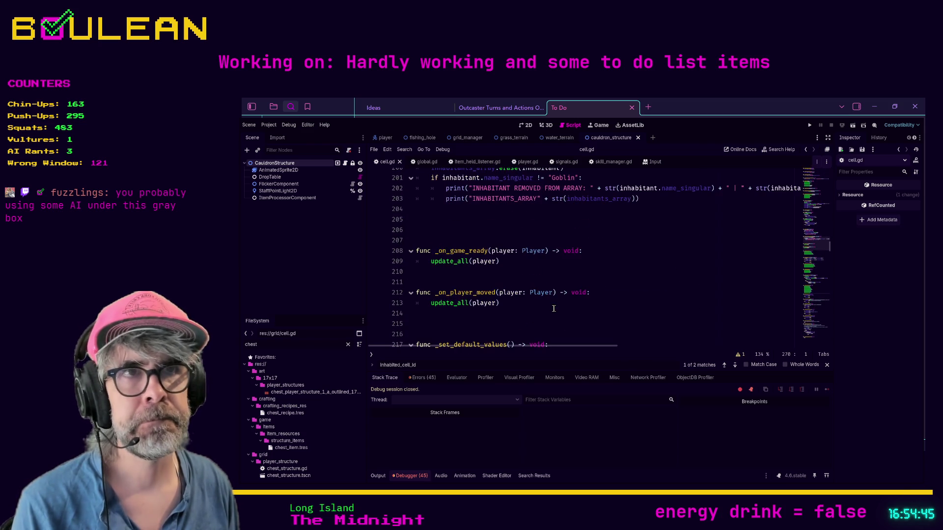
{"action": "left_click_drag", "start_coordinate": [453, 266], "coordinate": [455, 260]}
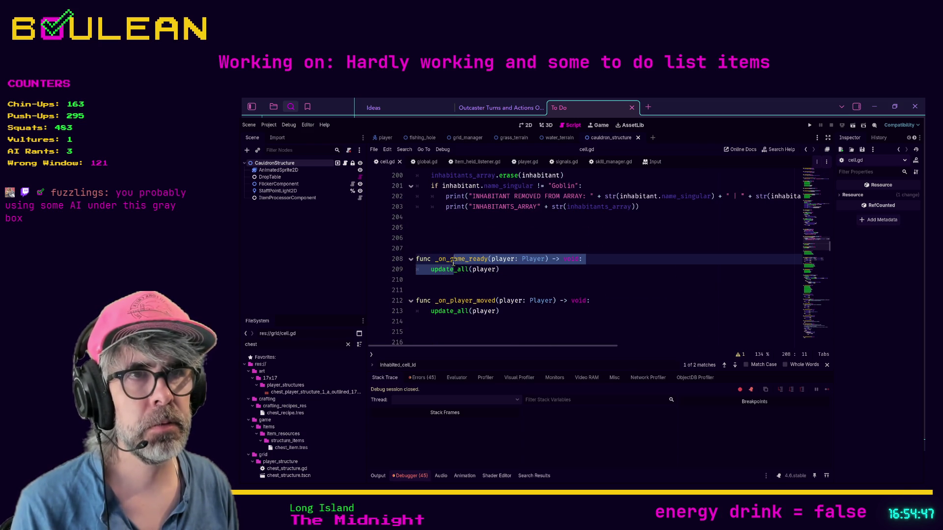
{"action": "left_click", "coordinate": [455, 269], "text": "ctrl"}
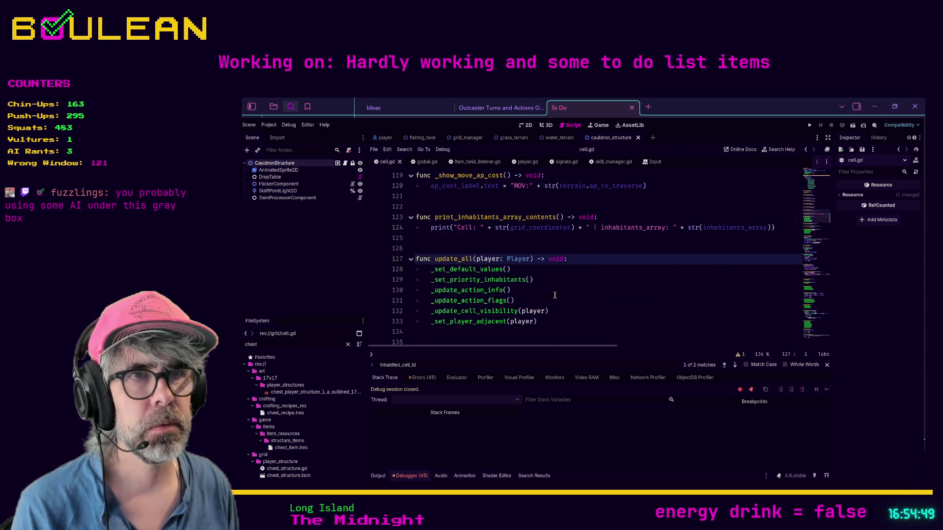
{"action": "scroll", "coordinate": [561, 300], "scroll_direction": "down", "scroll_amount": 1}
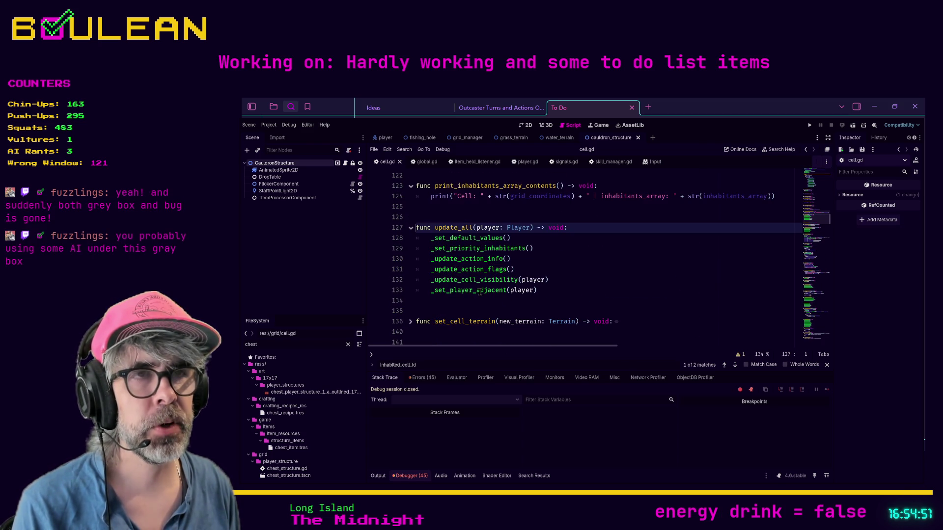
{"action": "left_click", "coordinate": [463, 291], "text": "ctrl"}
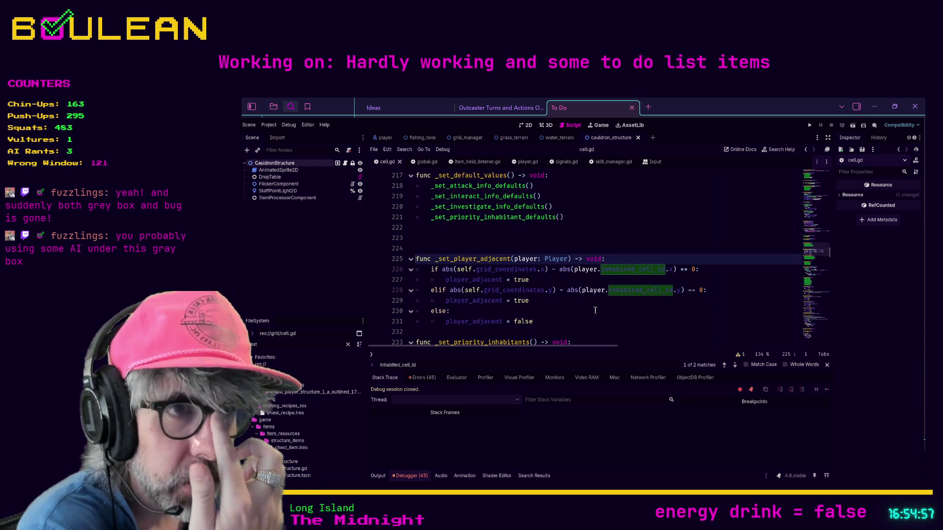
{"action": "scroll", "coordinate": [596, 311], "scroll_direction": "up", "scroll_amount": 10}
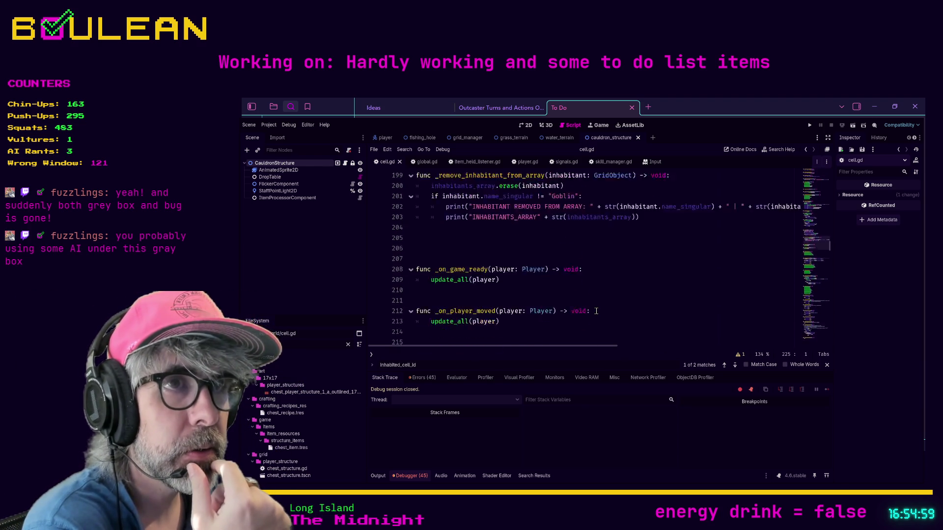
{"action": "scroll", "coordinate": [596, 311], "scroll_direction": "up", "scroll_amount": 8}
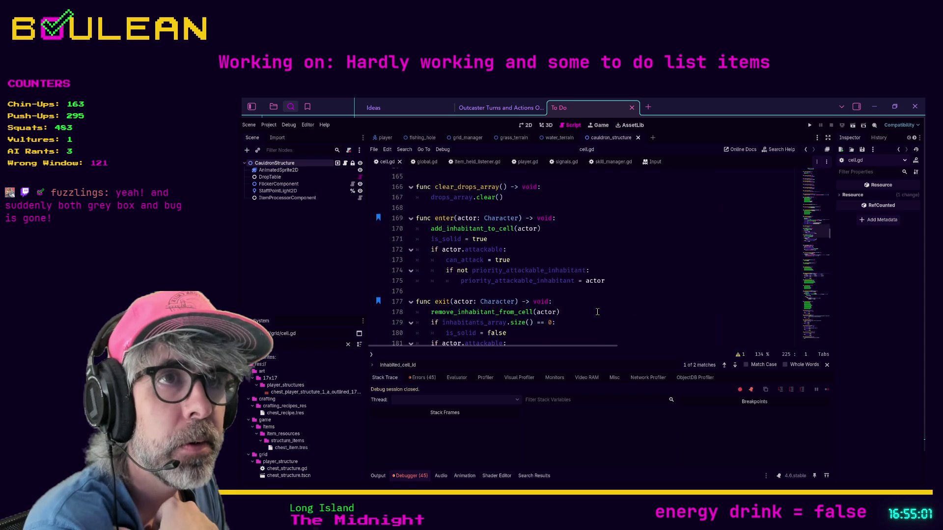
{"action": "scroll", "coordinate": [597, 312], "scroll_direction": "up", "scroll_amount": 8}
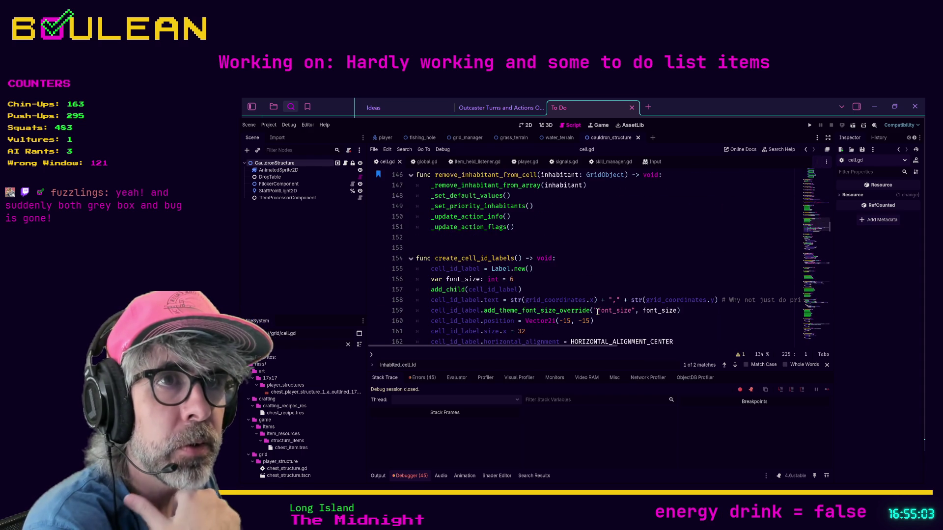
{"action": "scroll", "coordinate": [598, 312], "scroll_direction": "up", "scroll_amount": 2}
{"action": "scroll", "coordinate": [598, 312], "scroll_direction": "up", "scroll_amount": 5}
{"action": "scroll", "coordinate": [597, 312], "scroll_direction": "up", "scroll_amount": 7}
{"action": "scroll", "coordinate": [597, 312], "scroll_direction": "up", "scroll_amount": 2}
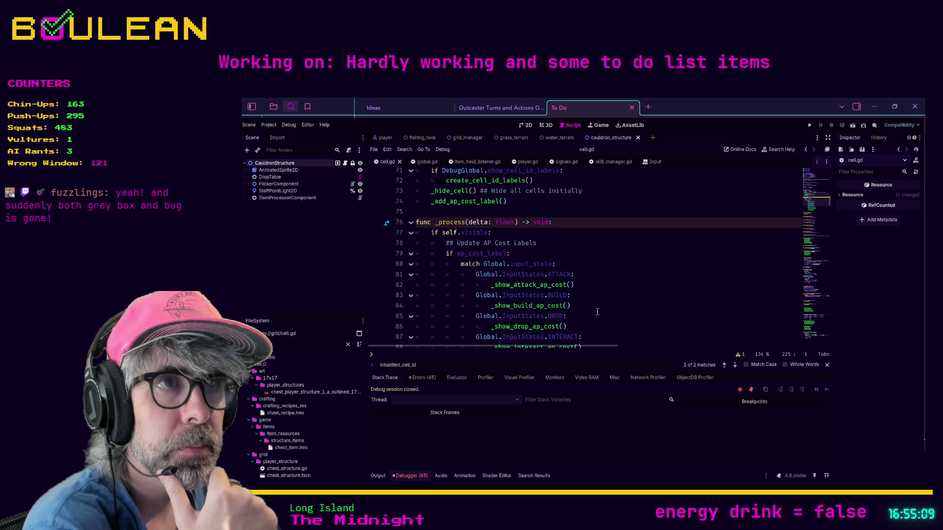
{"action": "scroll", "coordinate": [598, 312], "scroll_direction": "up", "scroll_amount": 1}
{"action": "scroll", "coordinate": [597, 312], "scroll_direction": "down", "scroll_amount": 2}
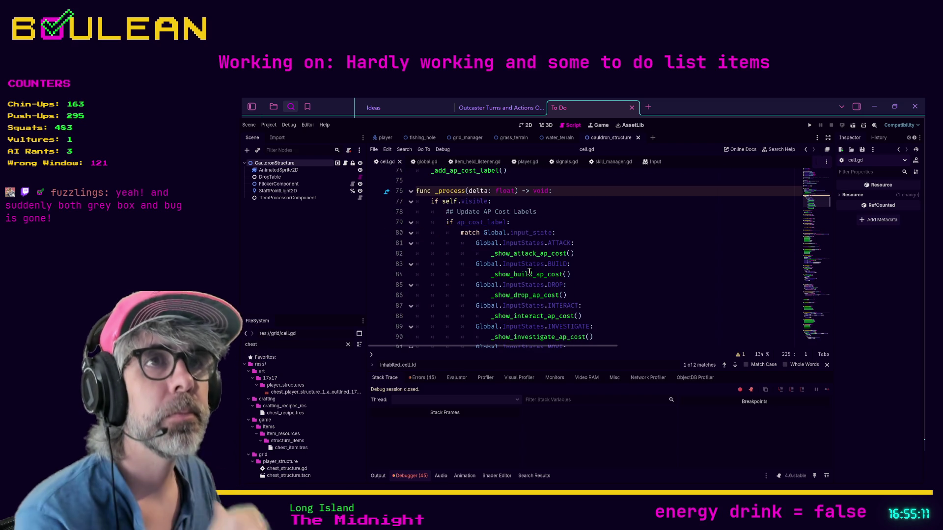
{"action": "left_click", "coordinate": [490, 202]}
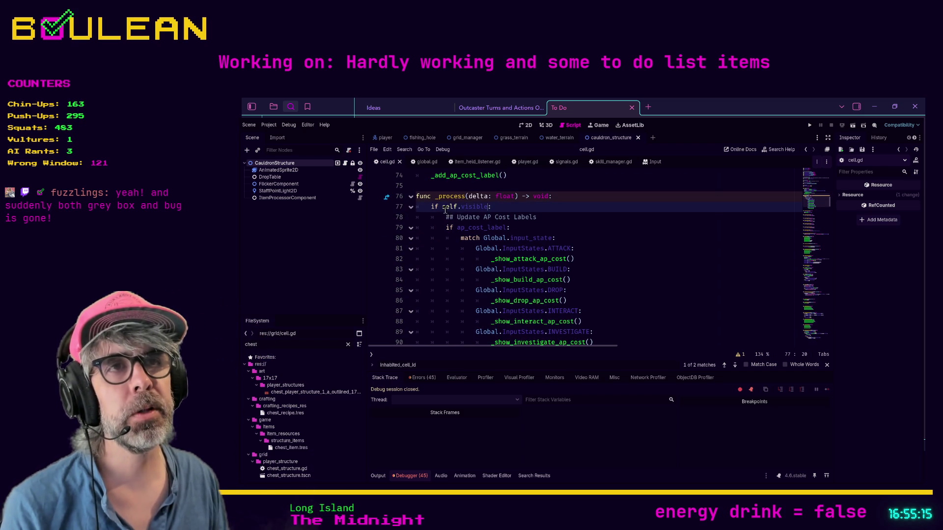
Comment out 'if self.visible:', add 'if player_adjacent:' below it, and run the game
{"action": "key", "text": "ctrl+k"}
{"action": "key", "text": "Return"}
{"action": "type", "text": "er"}
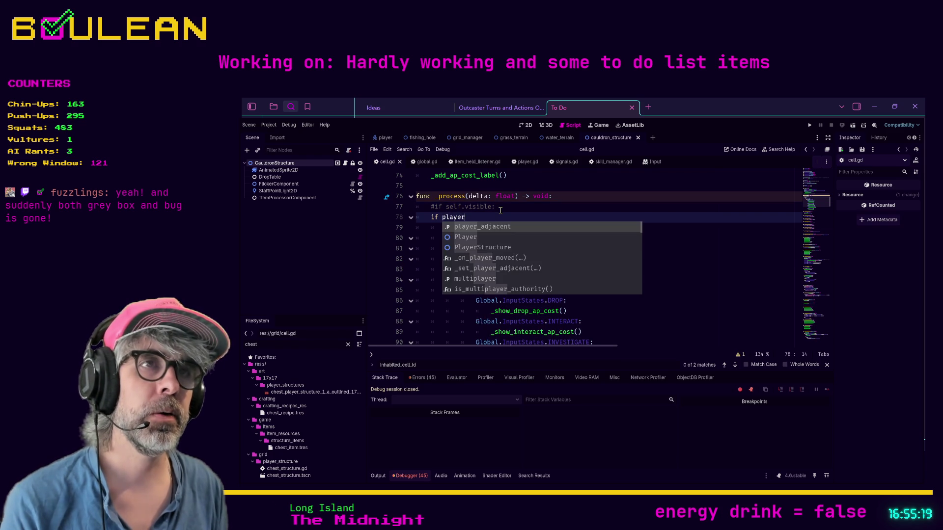
{"action": "key", "text": "Return"}
{"action": "type", "text": ":"}
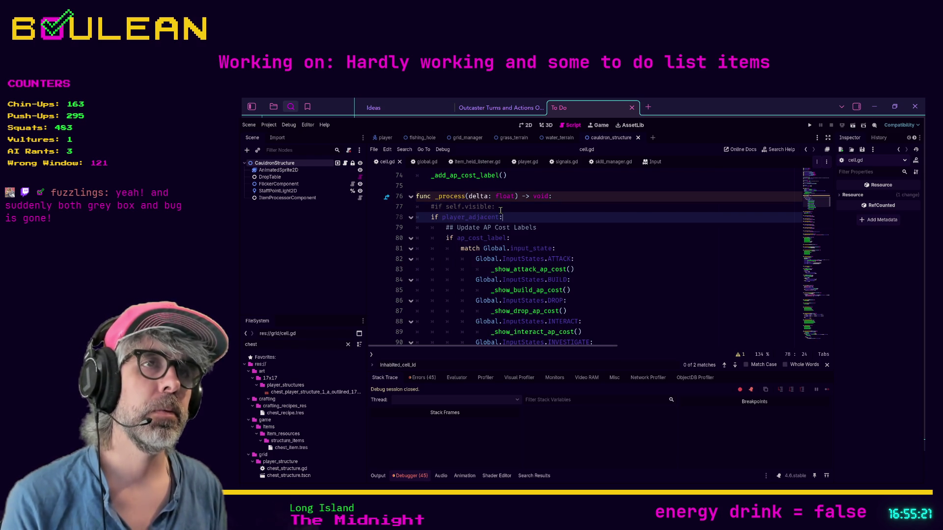
{"action": "key", "text": "F5"}
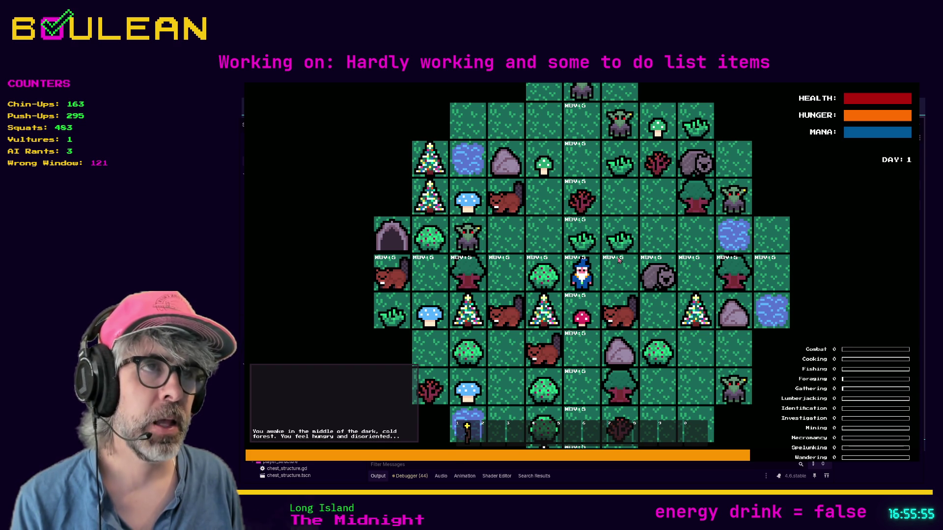
Stop the running game with F8 and scroll down through cell.gd
{"action": "key", "text": "F8"}
{"action": "scroll", "coordinate": [617, 289], "scroll_direction": "down", "scroll_amount": 8}
{"action": "scroll", "coordinate": [617, 289], "scroll_direction": "down", "scroll_amount": 15}
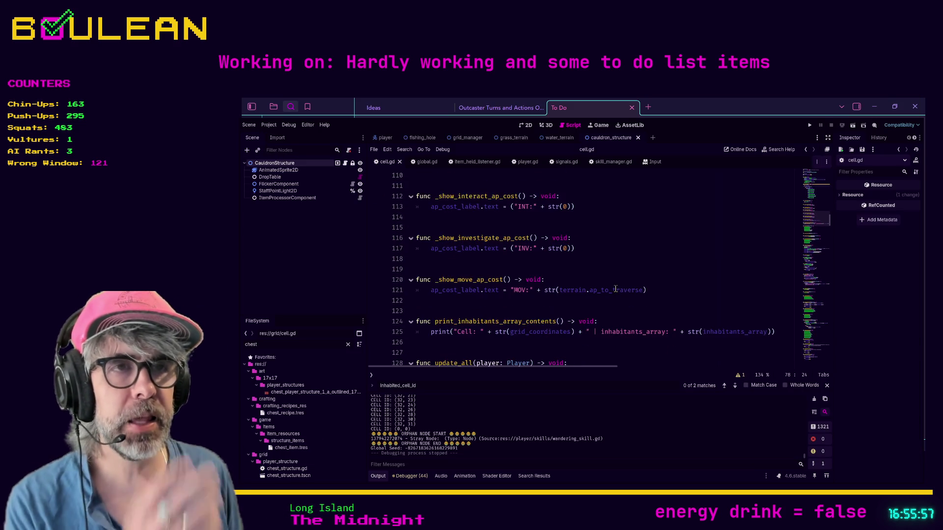
Search cell.gd for 'player_ad' and bookmark the _set_player_adjacent declaration
{"action": "scroll", "coordinate": [618, 291], "scroll_direction": "down", "scroll_amount": 12}
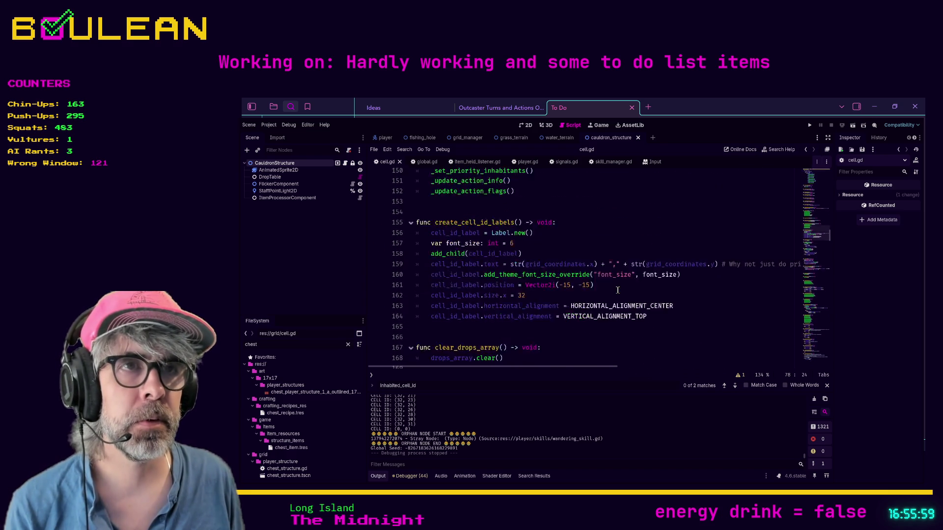
{"action": "scroll", "coordinate": [617, 291], "scroll_direction": "down", "scroll_amount": 4}
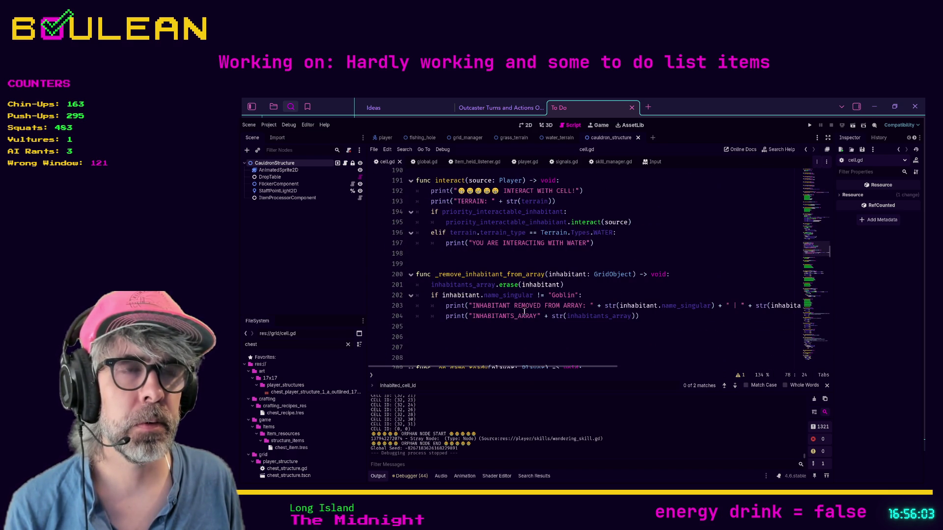
{"action": "scroll", "coordinate": [520, 316], "scroll_direction": "down", "scroll_amount": 2}
{"action": "left_click", "coordinate": [525, 293]}
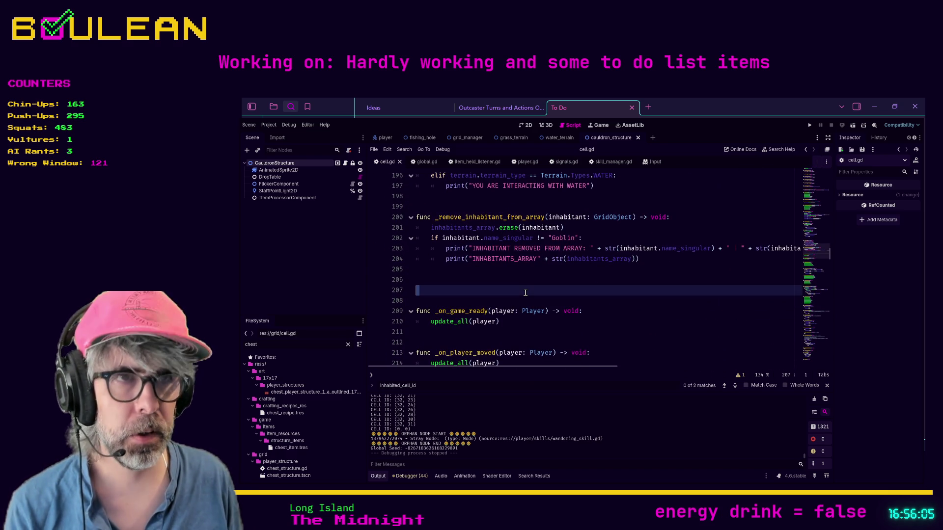
{"action": "key", "text": "ctrl+f"}
{"action": "type", "text": "player_ad"}
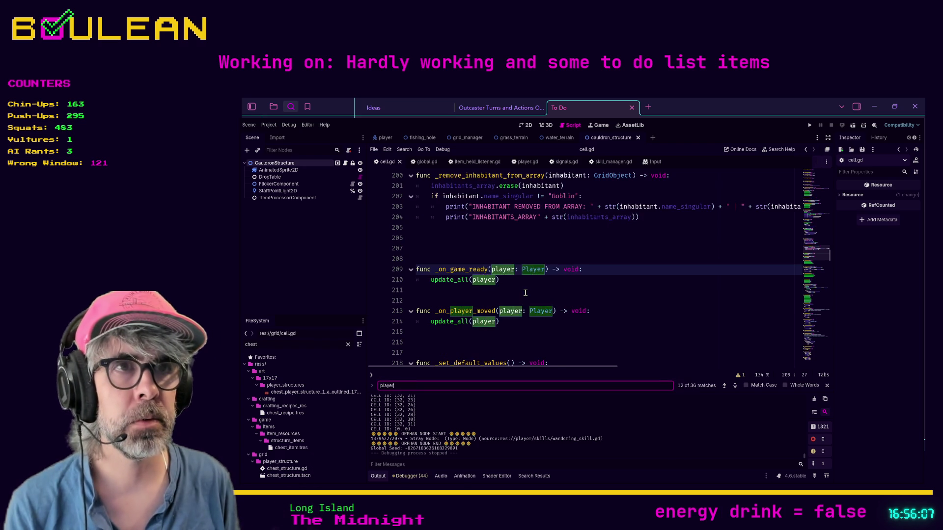
{"action": "left_click", "coordinate": [627, 267]}
{"action": "key", "text": "ctrl+b"}
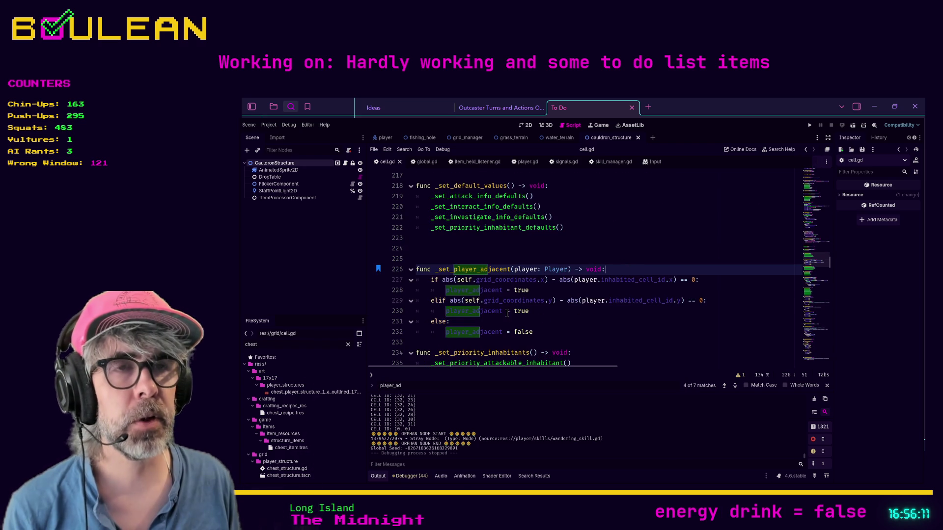
Turn line 229's elif into a nested if under the x check, save, and run the game
{"action": "left_click", "coordinate": [439, 301]}
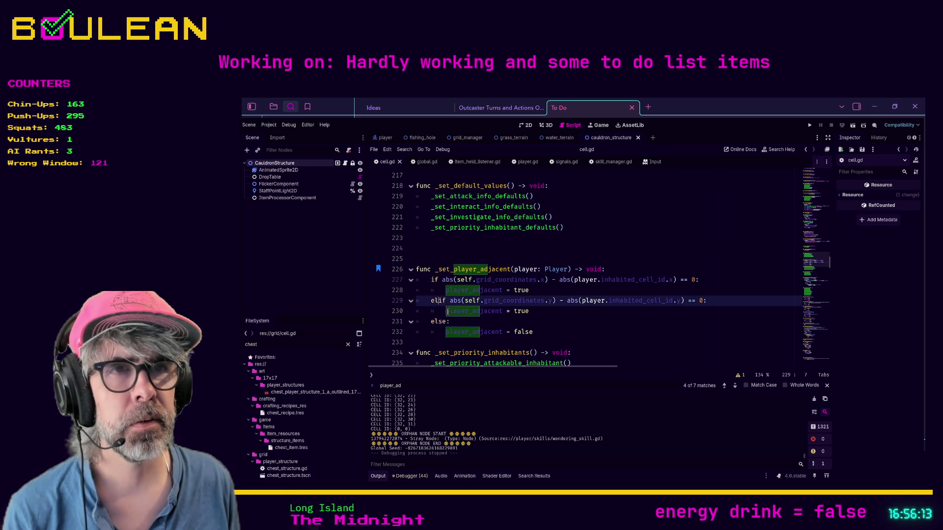
{"action": "key", "text": "BackSpace"}
{"action": "key", "text": "BackSpace"}
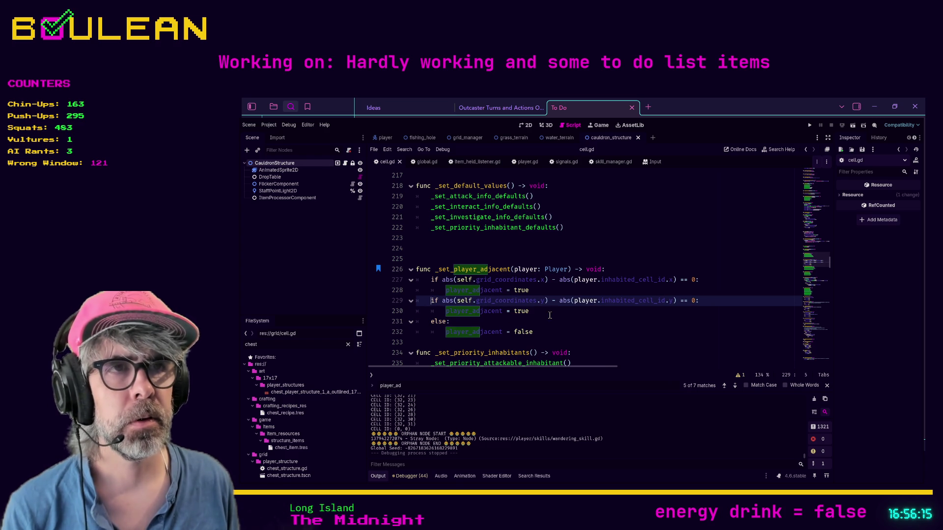
{"action": "left_click_drag", "start_coordinate": [550, 315], "coordinate": [409, 305]}
{"action": "key", "text": "Tab"}
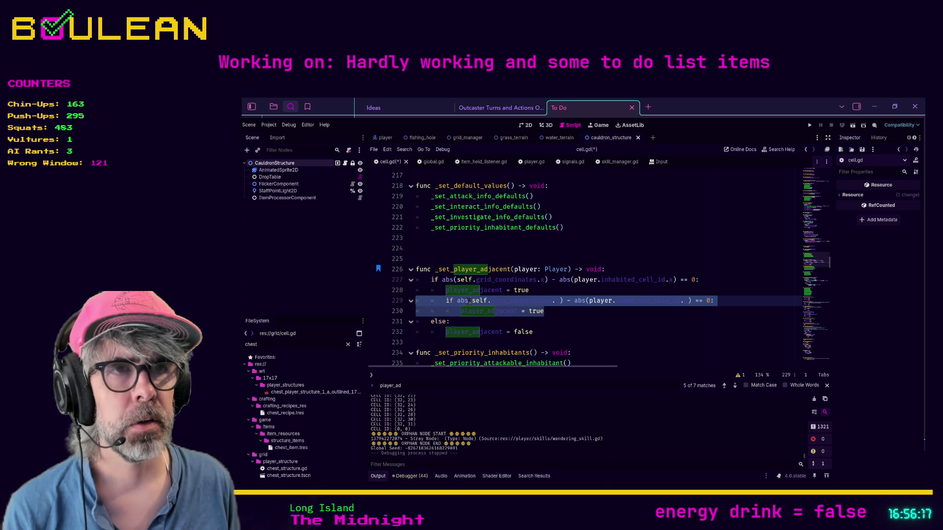
{"action": "key", "text": "Right"}
{"action": "key", "text": "ctrl+s"}
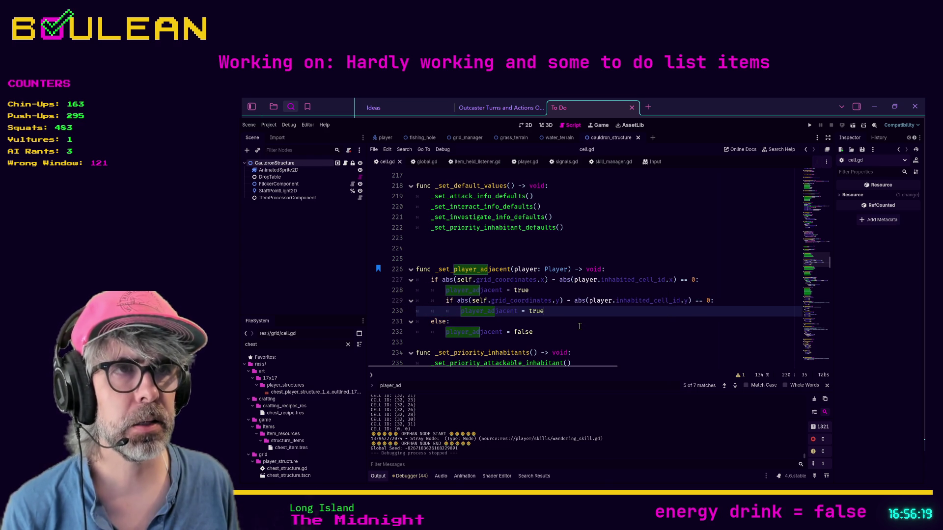
{"action": "key", "text": "F5"}
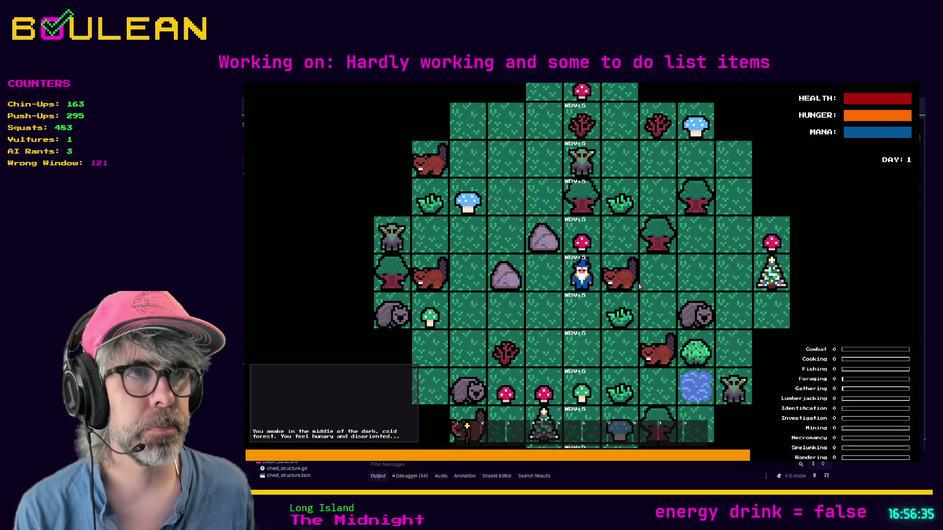
Stop the game and un-indent lines 229–230 back to the x check's level
{"action": "key", "text": "F8"}
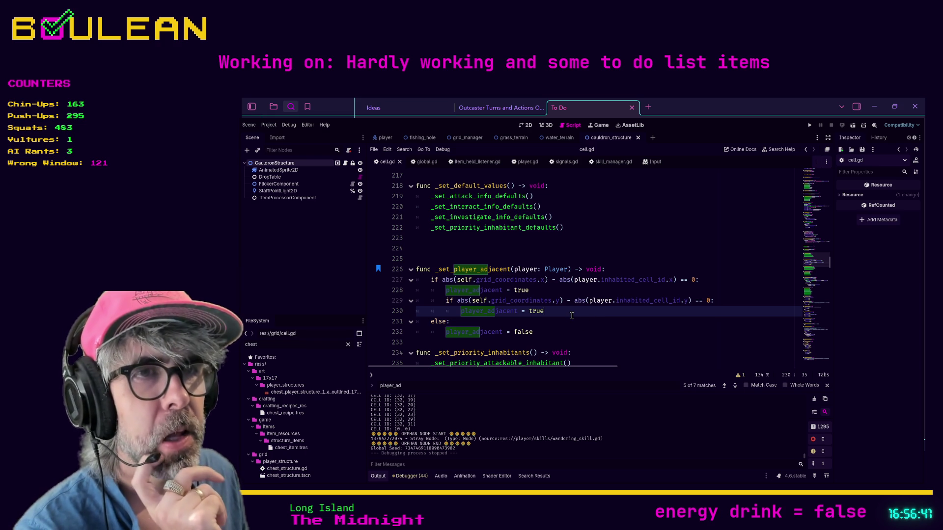
{"action": "left_click_drag", "start_coordinate": [577, 315], "coordinate": [398, 305]}
{"action": "key", "text": "shift+Tab"}
{"action": "left_click", "coordinate": [536, 313]}
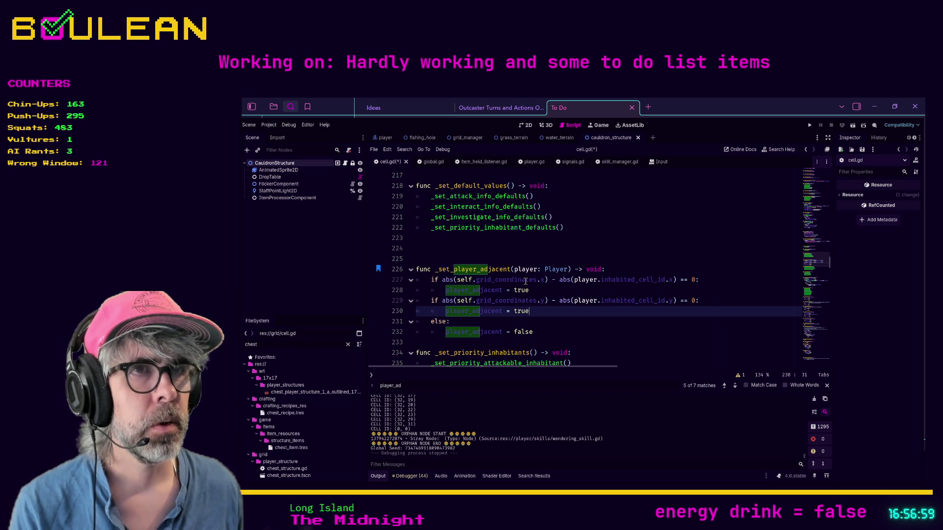
Strip the abs() wrappers from both coordinates in line 227's x-axis check
{"action": "left_click", "coordinate": [457, 281]}
{"action": "key", "text": "BackSpace"}
{"action": "key", "text": "BackSpace"}
{"action": "key", "text": "BackSpace"}
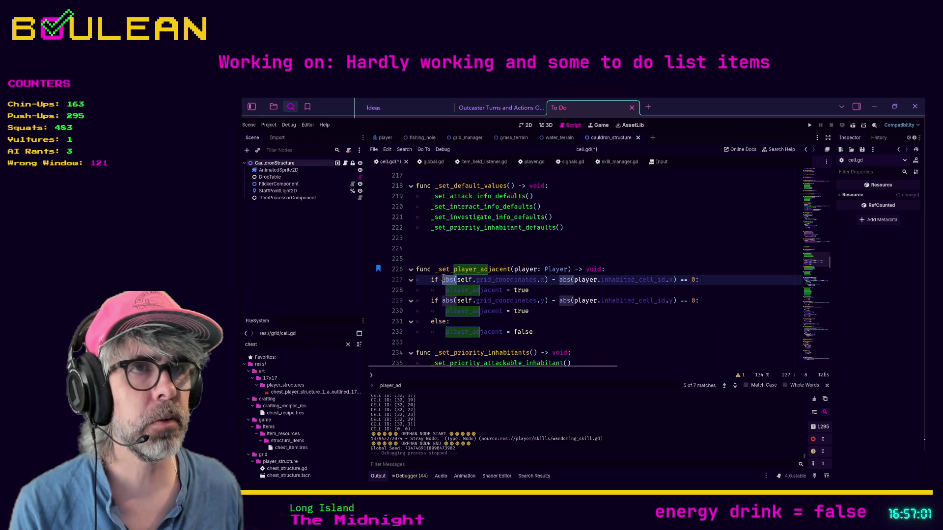
{"action": "key", "text": "BackSpace"}
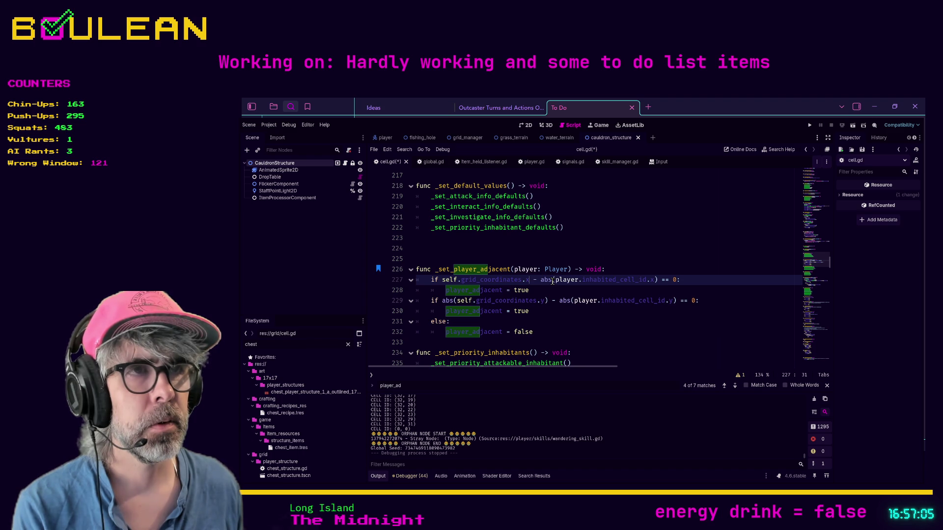
{"action": "left_click", "coordinate": [556, 280]}
{"action": "key", "text": "BackSpace"}
{"action": "key", "text": "BackSpace"}
{"action": "key", "text": "BackSpace"}
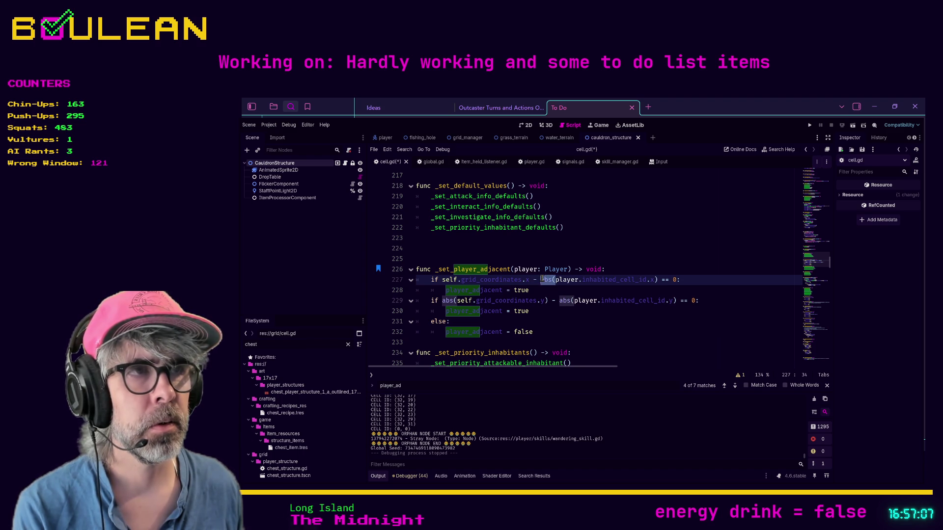
{"action": "left_click", "coordinate": [642, 280]}
{"action": "key", "text": "BackSpace"}
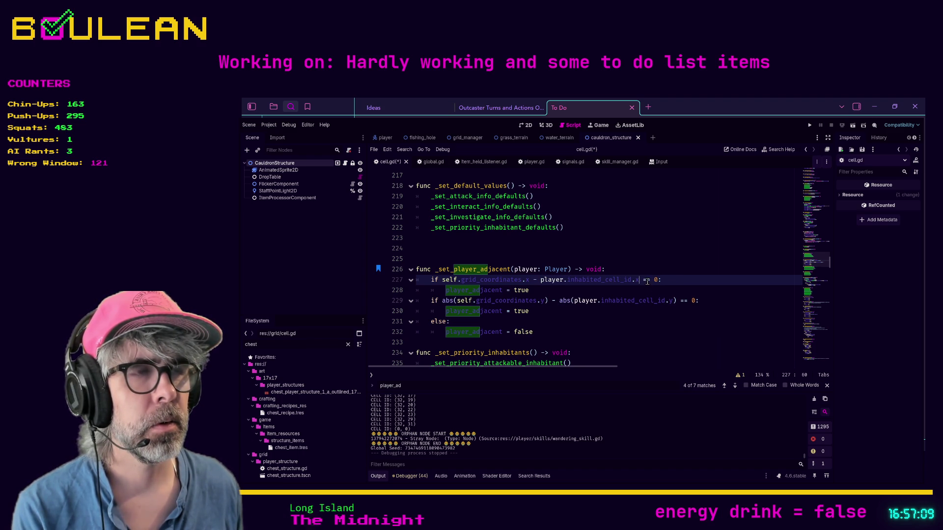
Try a '<= 1' comparison on line 227, then revert to the original abs() check
{"action": "key", "text": "BackSpace"}
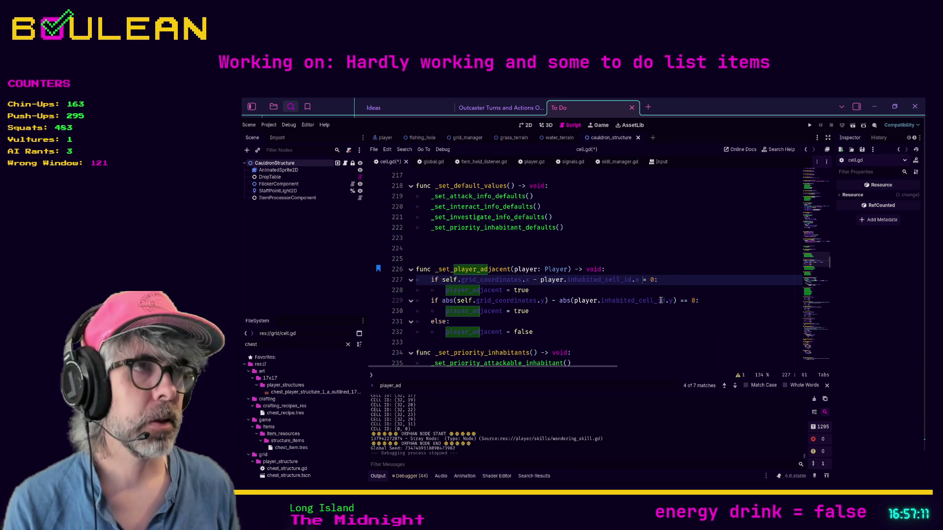
{"action": "type", "text": "<"}
{"action": "key", "text": "Right"}
{"action": "key", "text": "Right"}
{"action": "key", "text": "Right"}
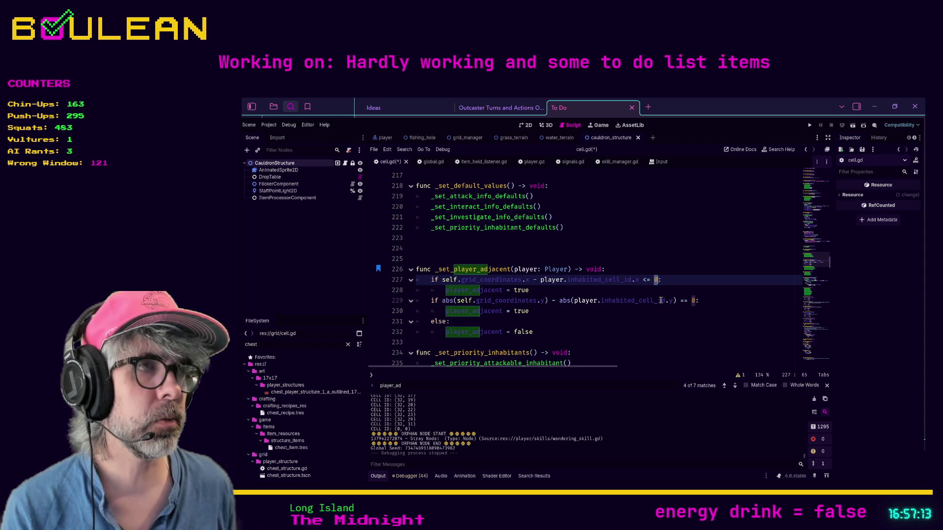
{"action": "key", "text": "BackSpace"}
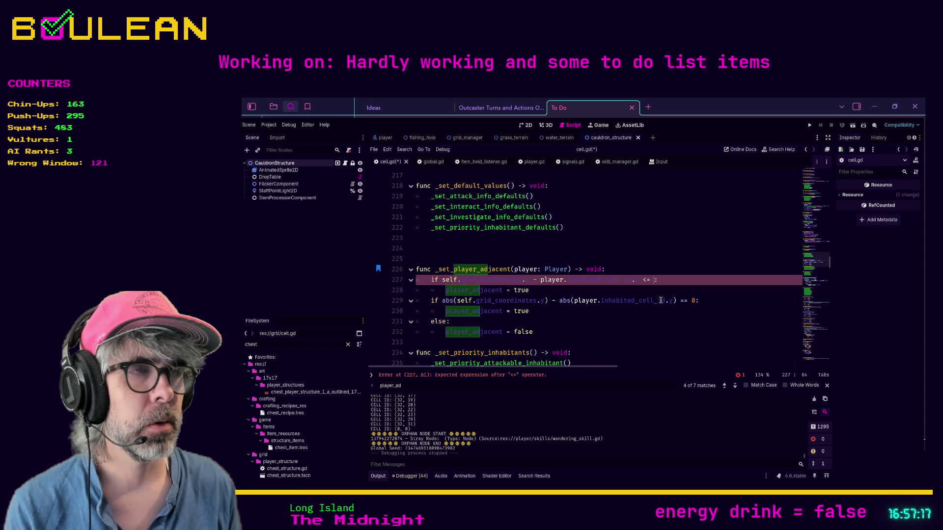
{"action": "type", "text": "1"}
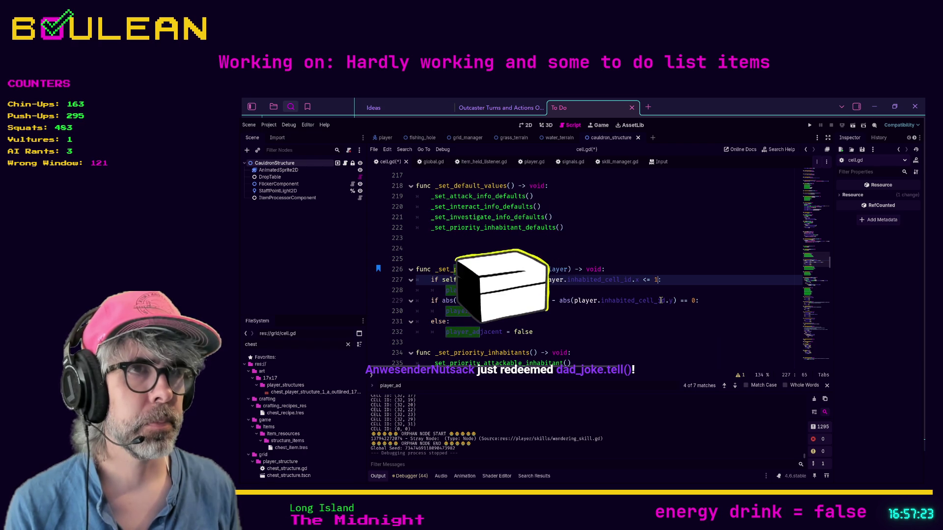
{"action": "key", "text": "BackSpace"}
{"action": "type", "text": "0"}
{"action": "key", "text": "Left"}
{"action": "key", "text": "Left"}
{"action": "key", "text": "Left"}
{"action": "key", "text": "BackSpace"}
{"action": "type", "text": "="}
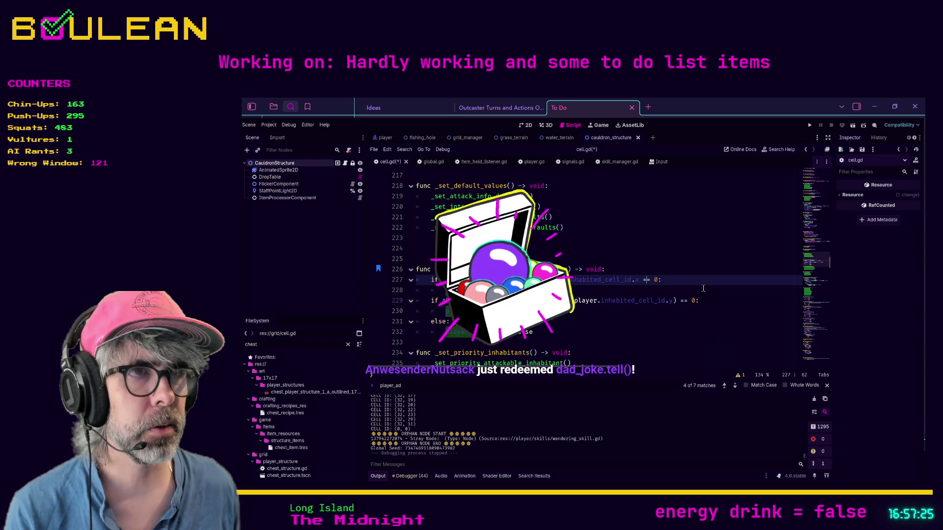
{"action": "key", "text": "ctrl+z"}
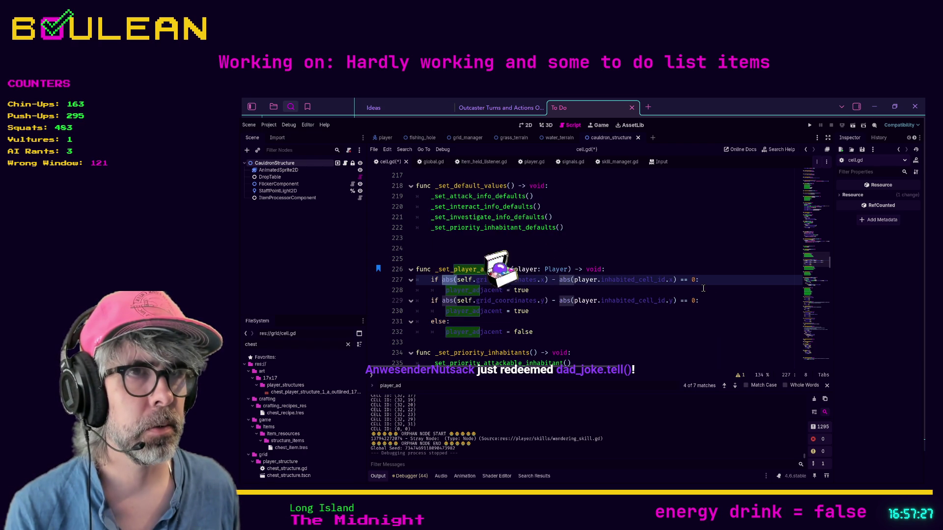
Change line 227's '== 0' to '== 1' and save cell.gd
{"action": "key", "text": "End"}
{"action": "key", "text": "Left"}
{"action": "key", "text": "BackSpace"}
{"action": "type", "text": "1"}
{"action": "key", "text": "ctrl+s"}
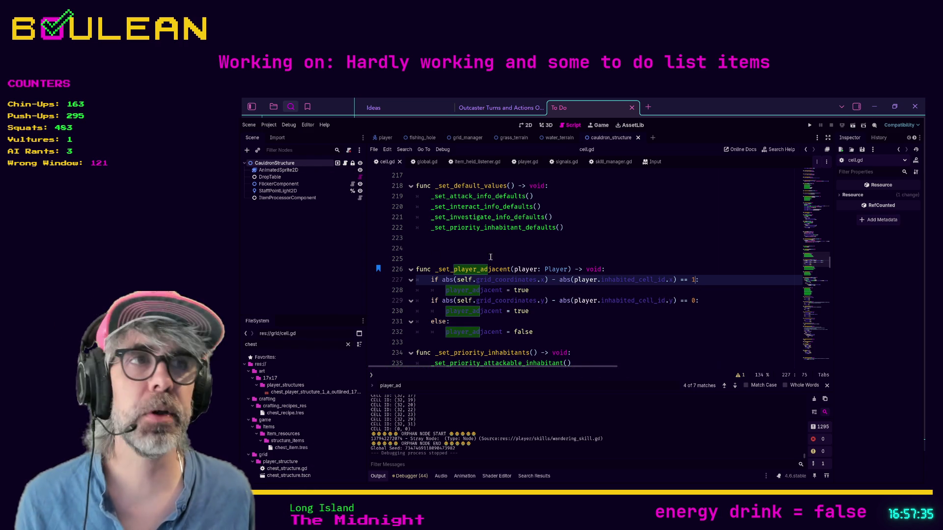
Change line 229's 0 to 1, switch both axis comparisons from '==' to '<=', and save
{"action": "left_click", "coordinate": [652, 270]}
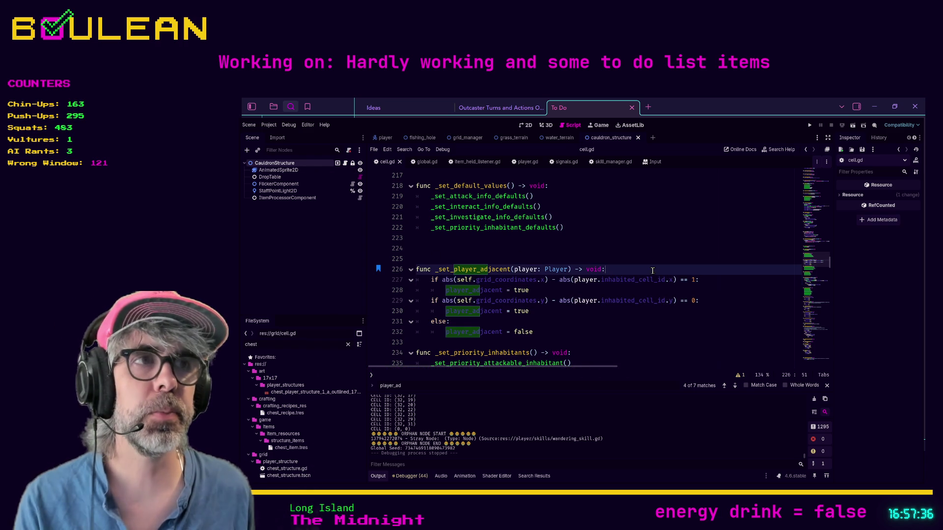
{"action": "left_click", "coordinate": [694, 301]}
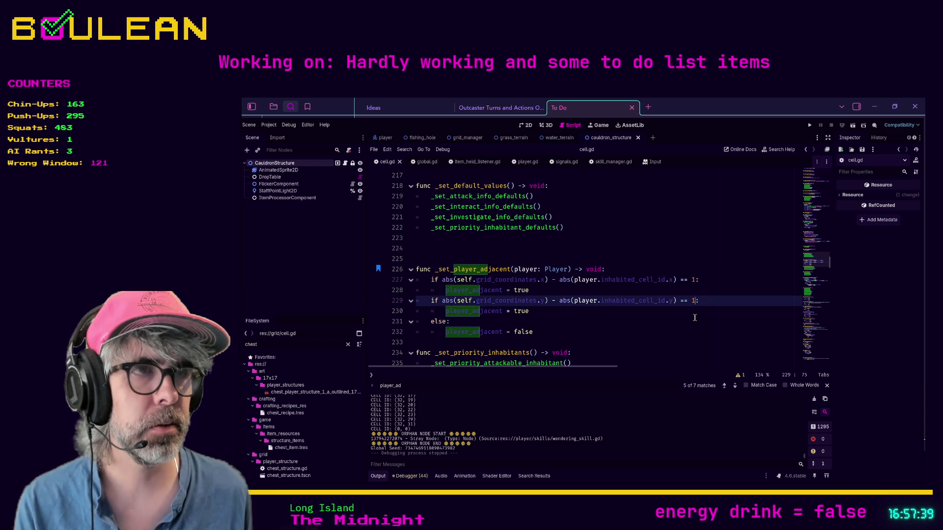
{"action": "type", "text": "1"}
{"action": "key", "text": "Up"}
{"action": "key", "text": "Up"}
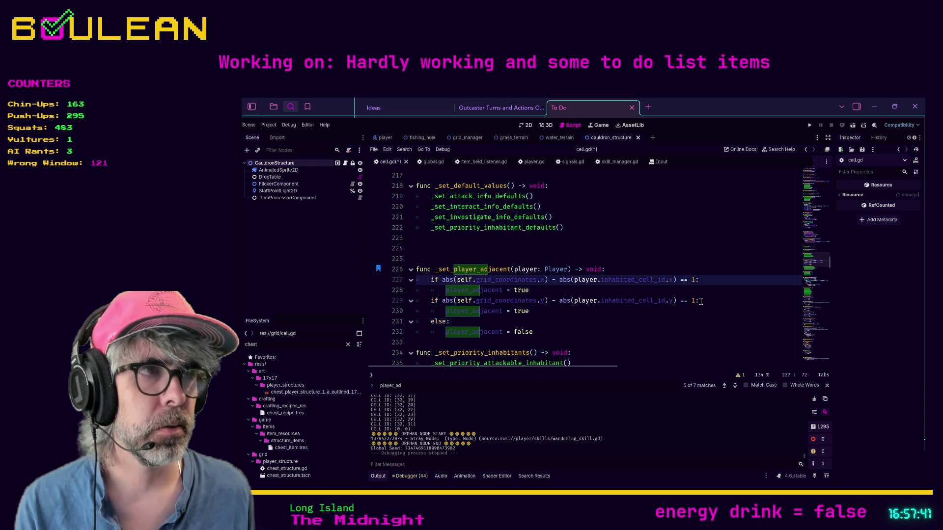
{"action": "key", "text": "BackSpace"}
{"action": "type", "text": "<"}
{"action": "key", "text": "Down"}
{"action": "key", "text": "Down"}
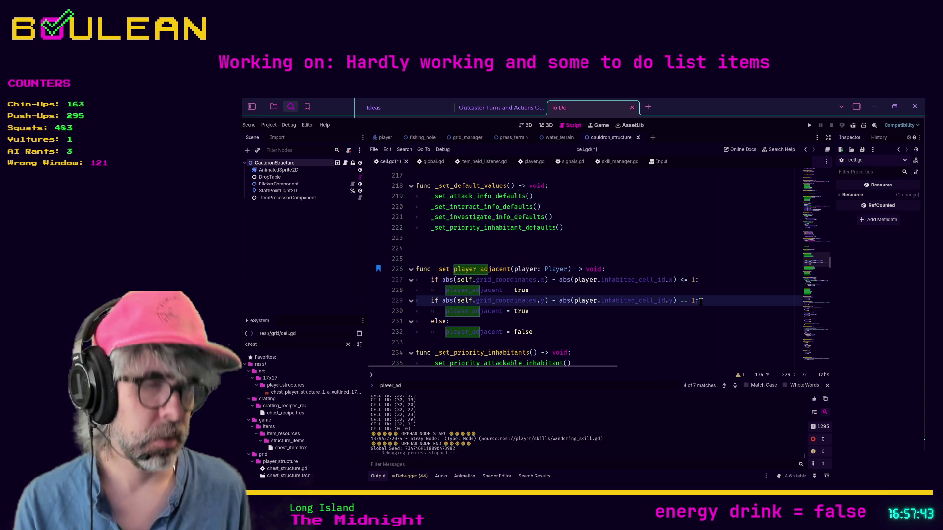
{"action": "key", "text": "BackSpace"}
{"action": "type", "text": "<"}
{"action": "left_click", "coordinate": [654, 327]}
{"action": "key", "text": "ctrl+s"}
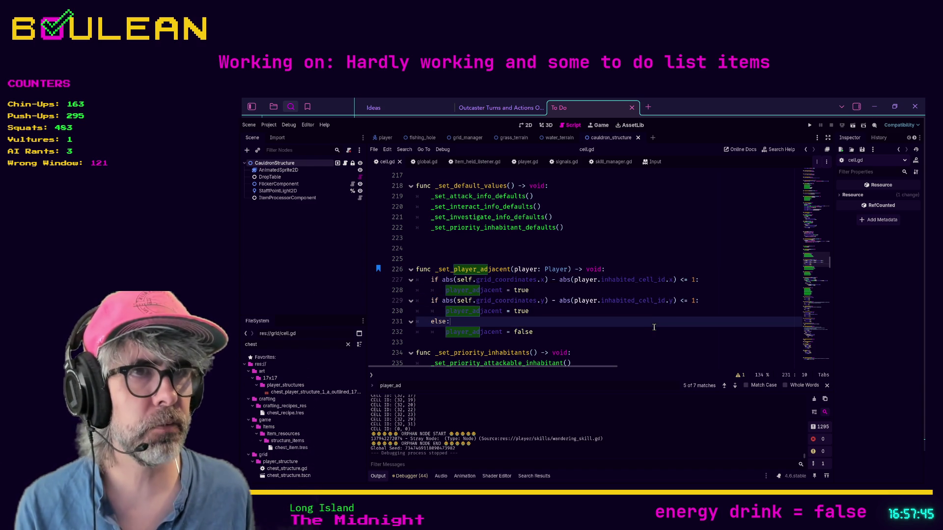
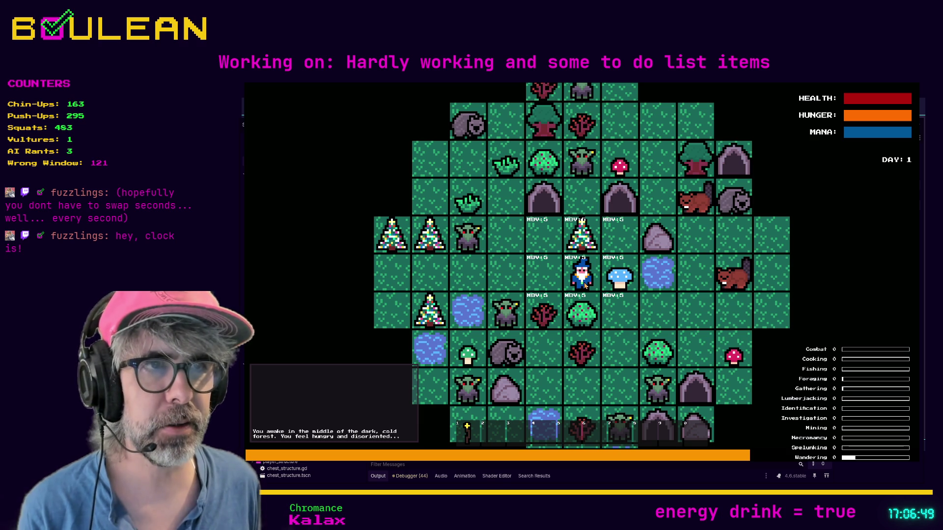
Move the wizard one tile left in the running game
{"action": "key", "text": "Left"}
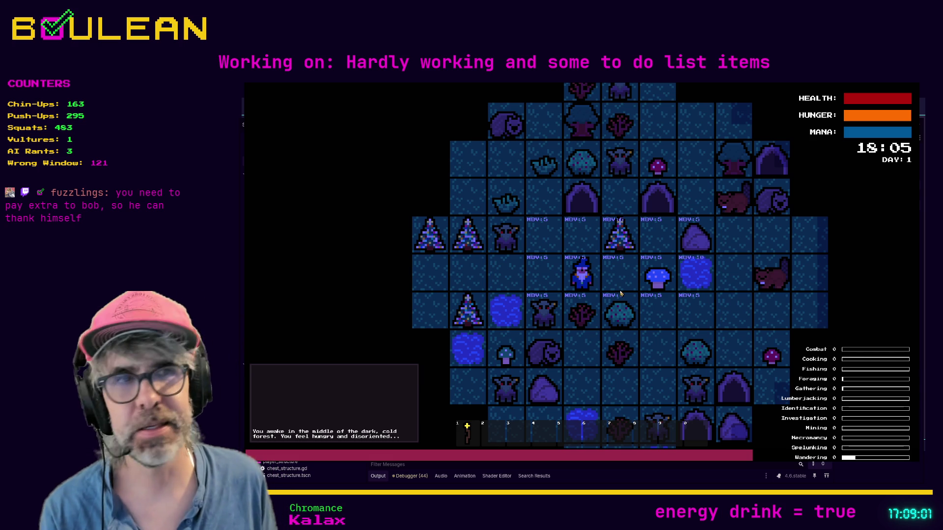
Walk the wizard two more tiles left, restart on a new map with F5, then stop with F8
{"action": "key", "text": "Left"}
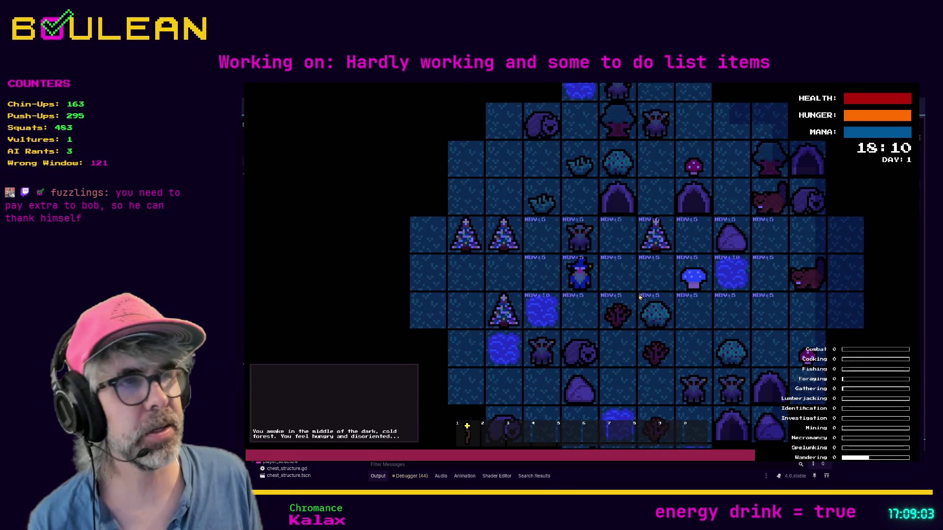
{"action": "key", "text": "Left"}
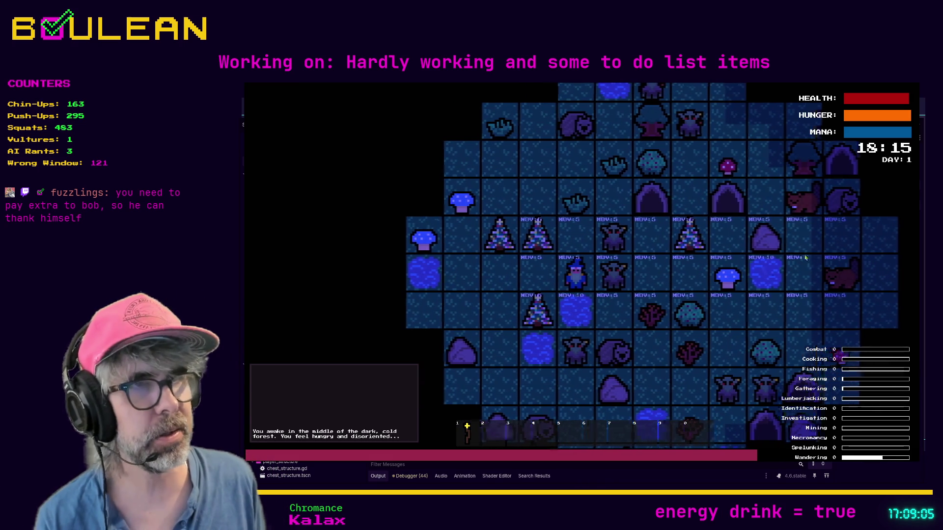
{"action": "key", "text": "Tab"}
{"action": "key", "text": "Tab"}
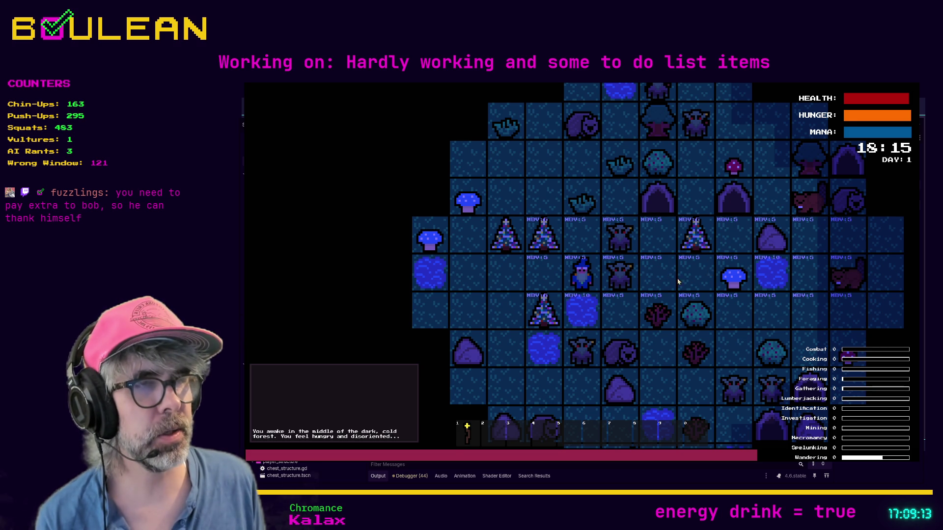
{"action": "key", "text": "F5"}
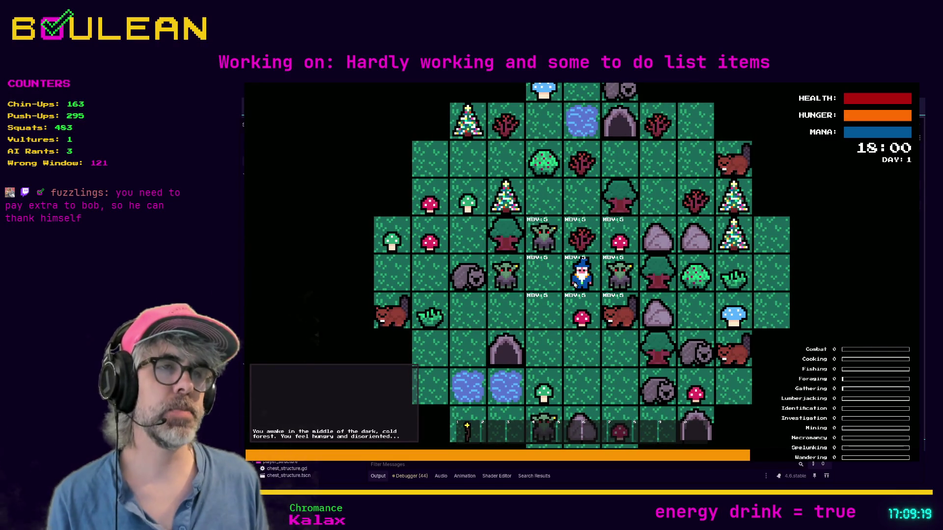
{"action": "key", "text": "F8"}
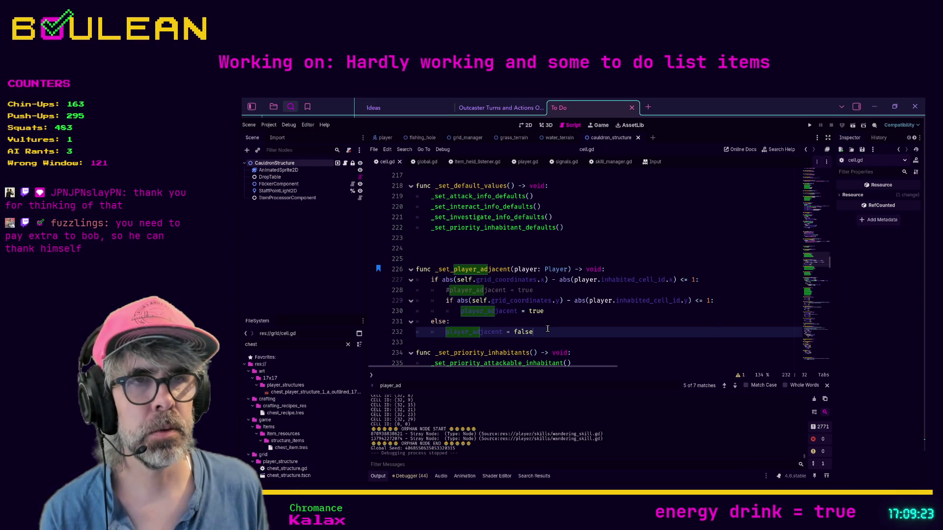
{"action": "scroll", "coordinate": [548, 328], "scroll_direction": "up", "scroll_amount": 1}
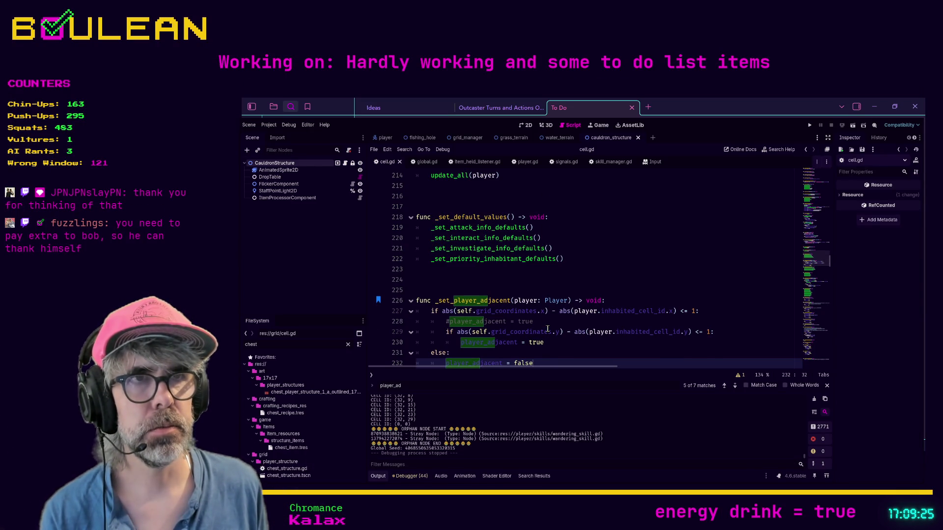
{"action": "scroll", "coordinate": [547, 328], "scroll_direction": "up", "scroll_amount": 3}
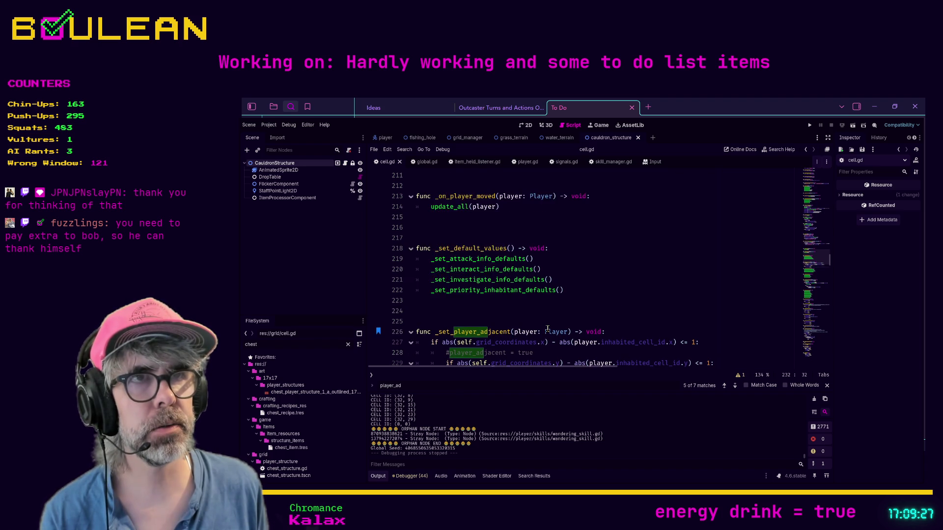
{"action": "scroll", "coordinate": [547, 329], "scroll_direction": "up", "scroll_amount": 9}
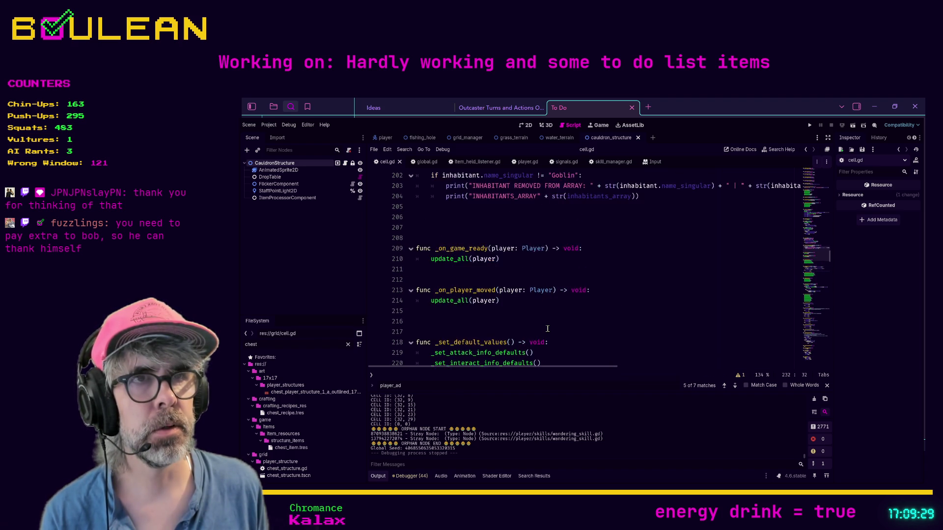
{"action": "scroll", "coordinate": [547, 328], "scroll_direction": "up", "scroll_amount": 3}
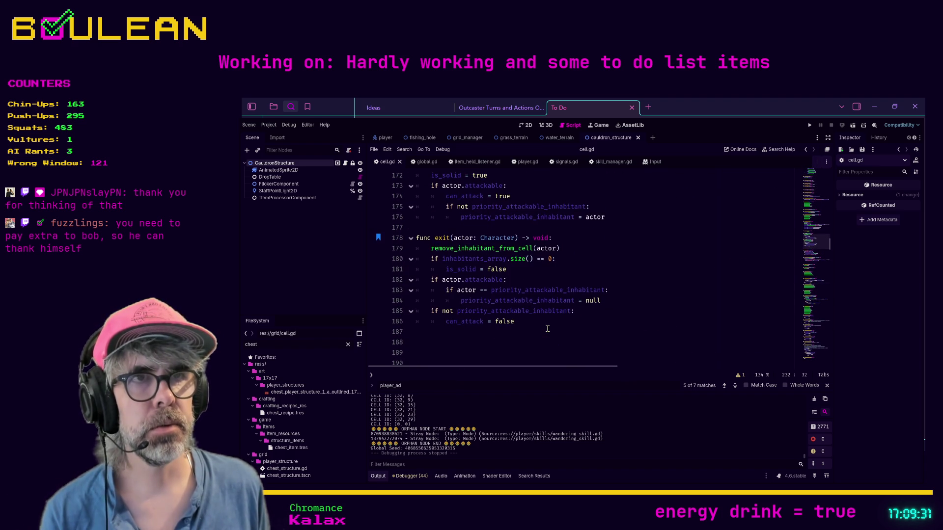
{"action": "scroll", "coordinate": [573, 313], "scroll_direction": "up", "scroll_amount": 8}
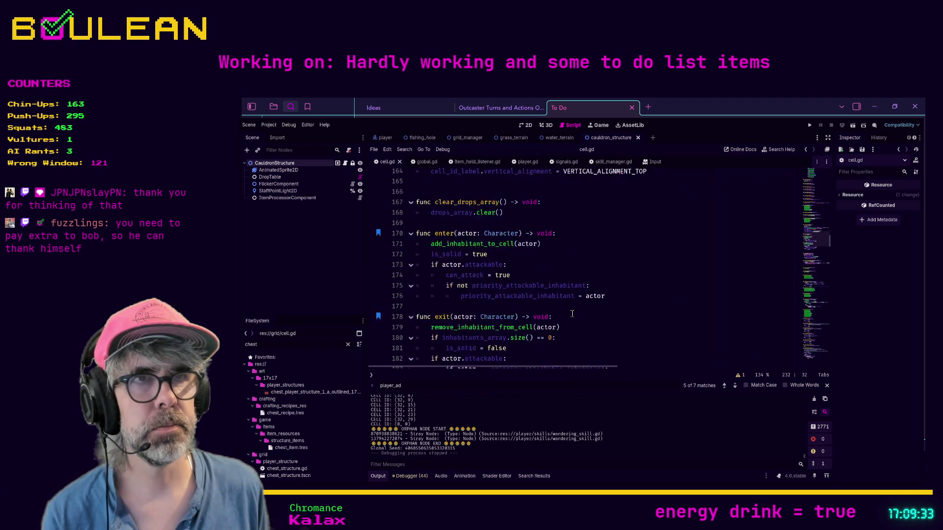
{"action": "scroll", "coordinate": [573, 313], "scroll_direction": "up", "scroll_amount": 13}
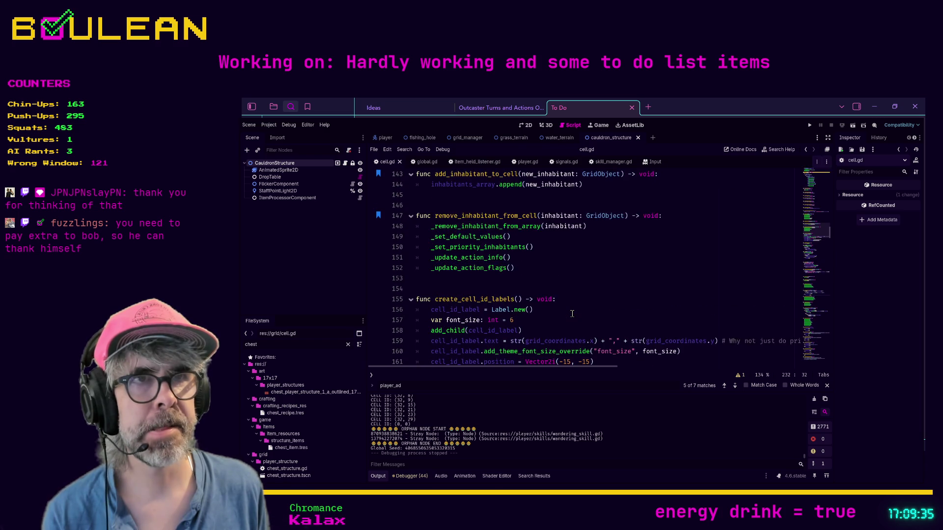
{"action": "scroll", "coordinate": [572, 313], "scroll_direction": "up", "scroll_amount": 12}
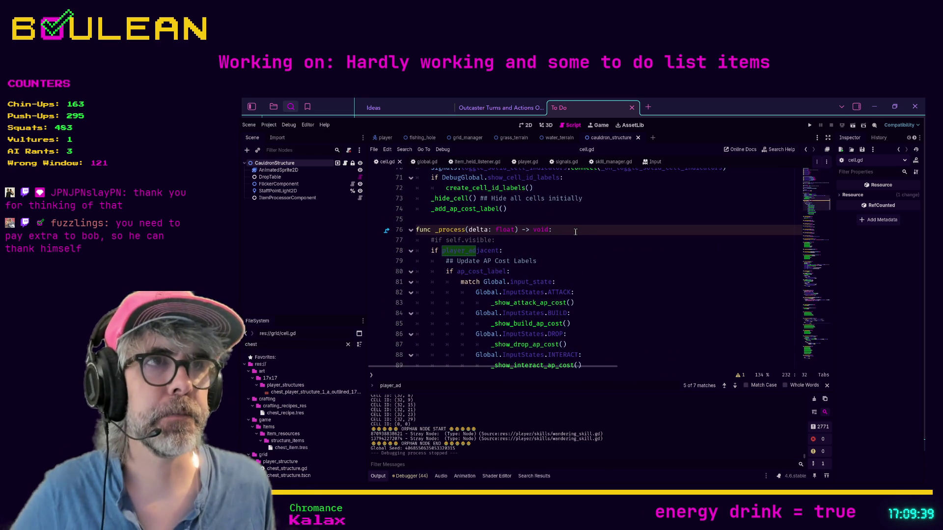
Bookmark the _process line and delete the commented-out '#if self.visible:' line
{"action": "left_click_drag", "start_coordinate": [576, 232], "coordinate": [576, 231]}
{"action": "left_click", "coordinate": [580, 237]}
{"action": "key", "text": "ctrl+alt+b"}
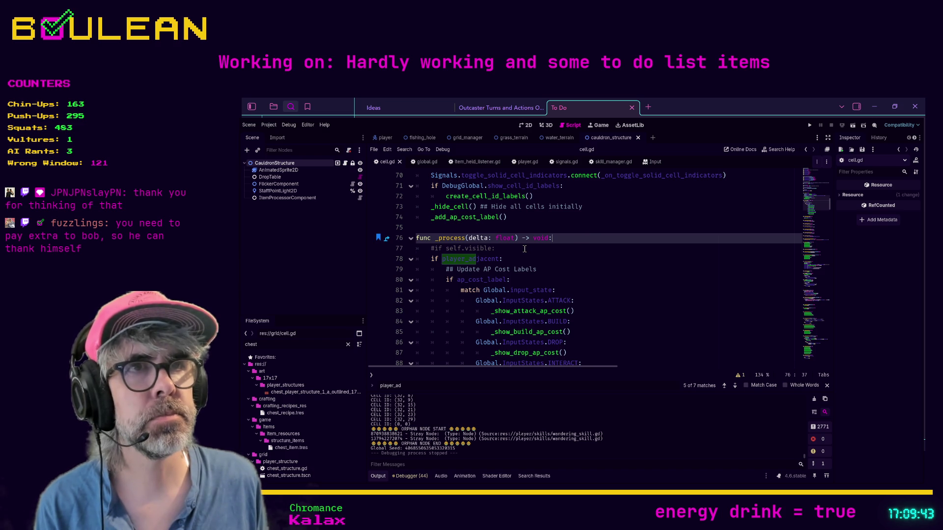
{"action": "left_click", "coordinate": [525, 250]}
{"action": "key", "text": "shift+Home"}
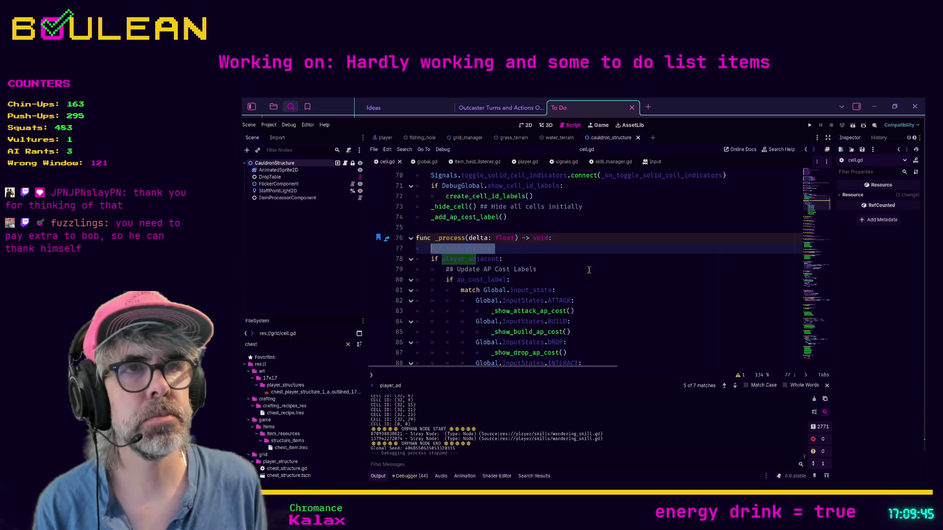
{"action": "key", "text": "BackSpace"}
{"action": "key", "text": "BackSpace"}
{"action": "key", "text": "BackSpace"}
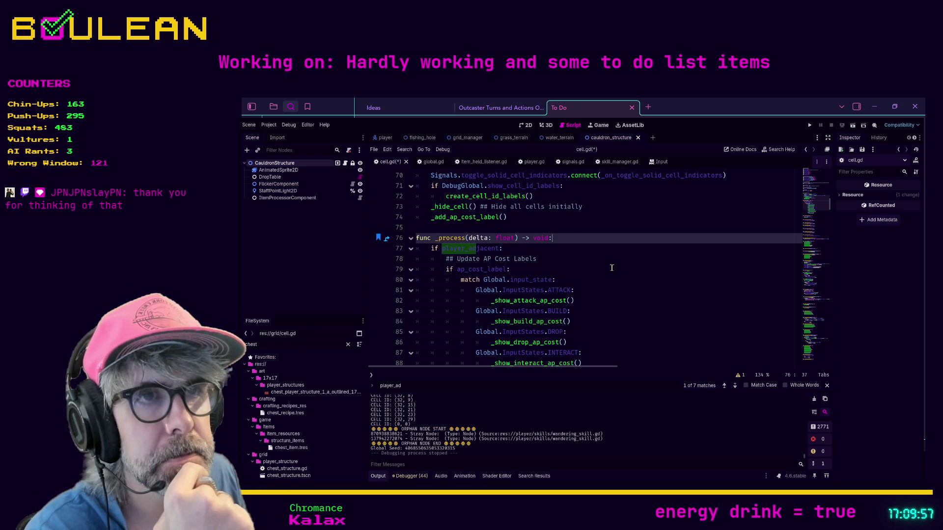
Jump to the next player_ad search match in cell.gd
{"action": "scroll", "coordinate": [588, 280], "scroll_direction": "down", "scroll_amount": 3}
{"action": "left_click", "coordinate": [636, 278]}
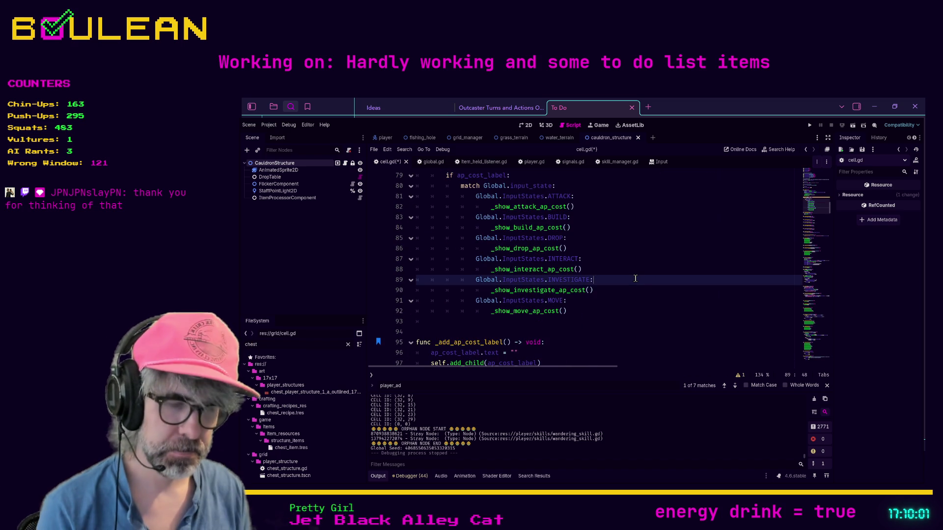
{"action": "key", "text": "ctrl+f"}
{"action": "key", "text": "Return"}
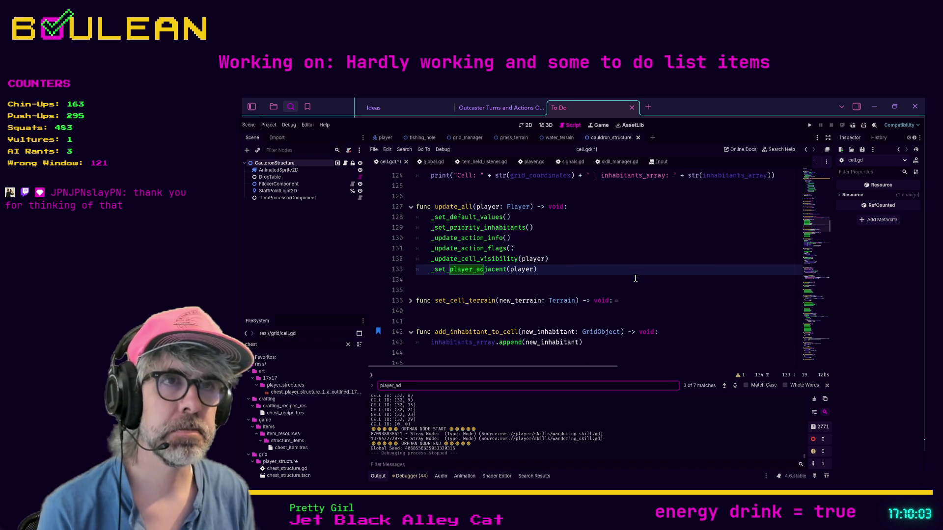
In _set_player_adjacent, add show_ap_cost_label() after player_adjacent = true
{"action": "left_click", "coordinate": [487, 269], "text": "ctrl"}
{"action": "left_click", "coordinate": [563, 311]}
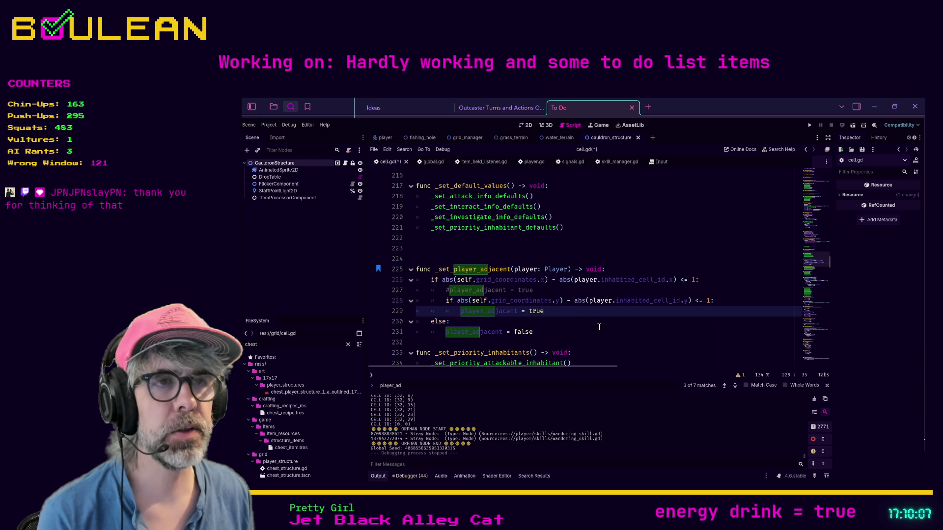
{"action": "key", "text": "Return"}
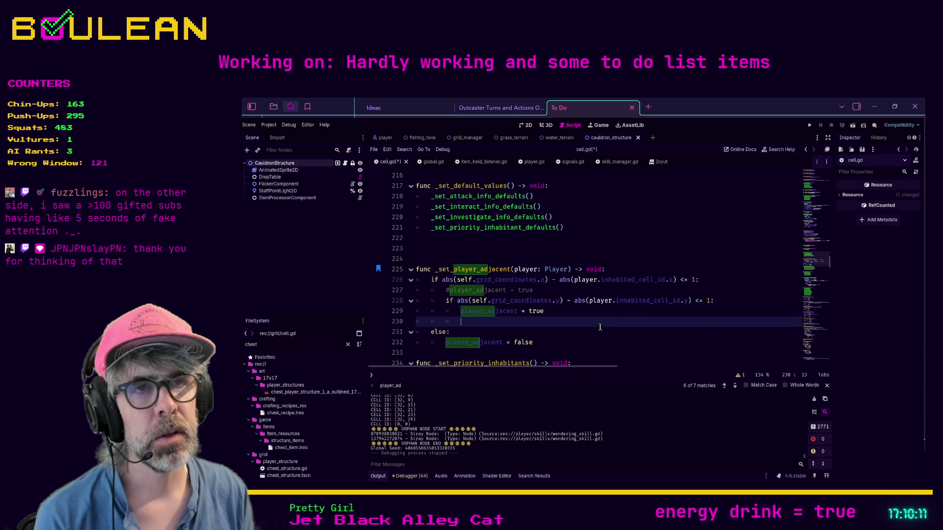
{"action": "type", "text": "show_"}
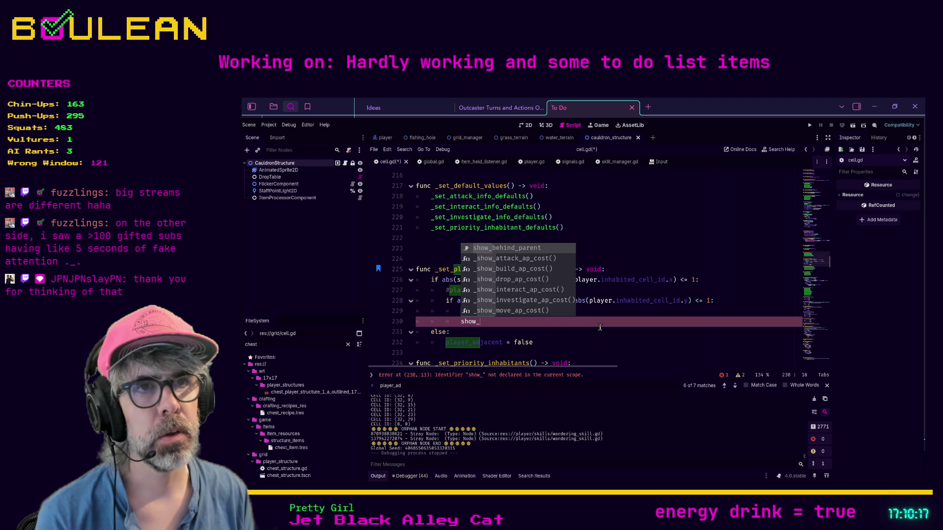
{"action": "type", "text": "la"}
{"action": "key", "text": "BackSpace"}
{"action": "key", "text": "BackSpace"}
{"action": "type", "text": "ap"}
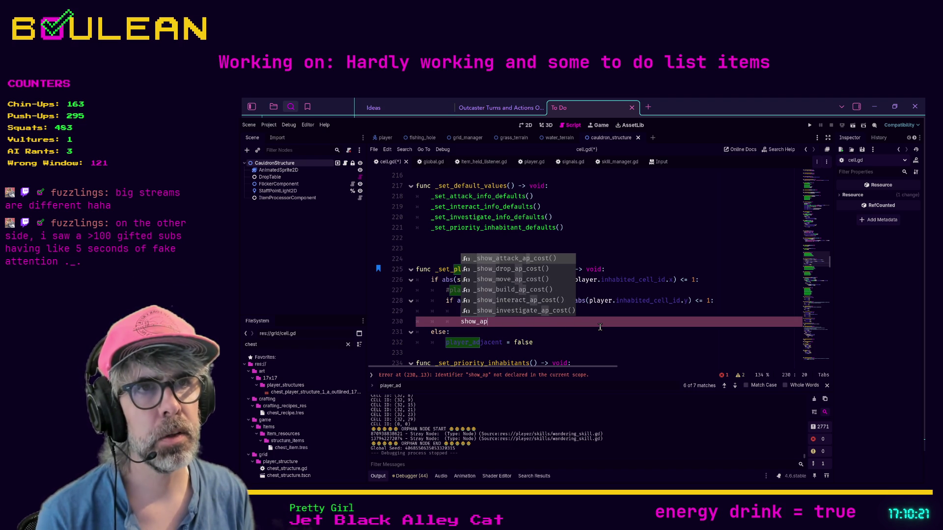
{"action": "type", "text": "_"}
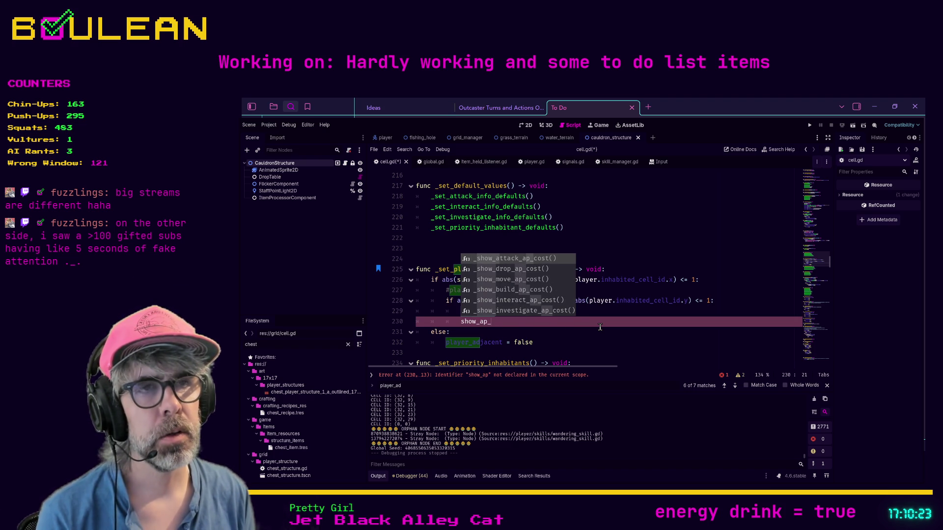
{"action": "type", "text": "cost_l"}
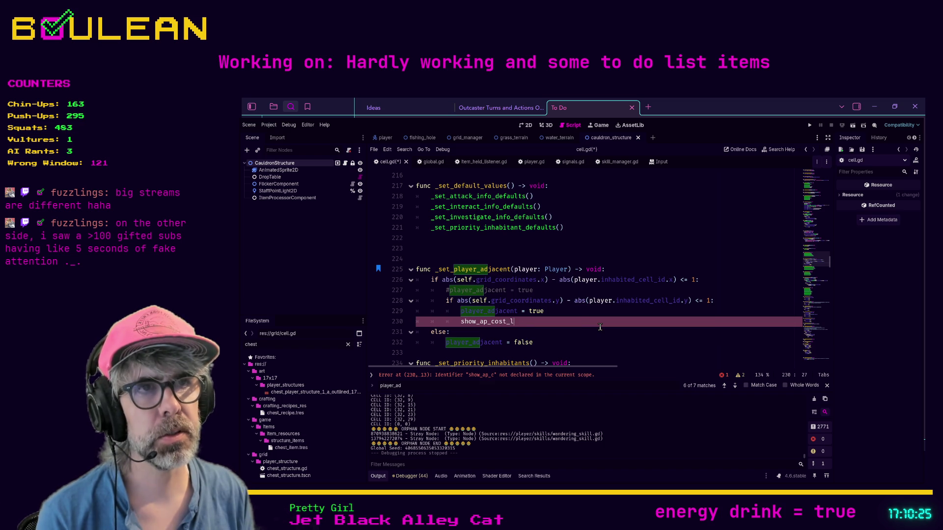
{"action": "type", "text": "abel()"}
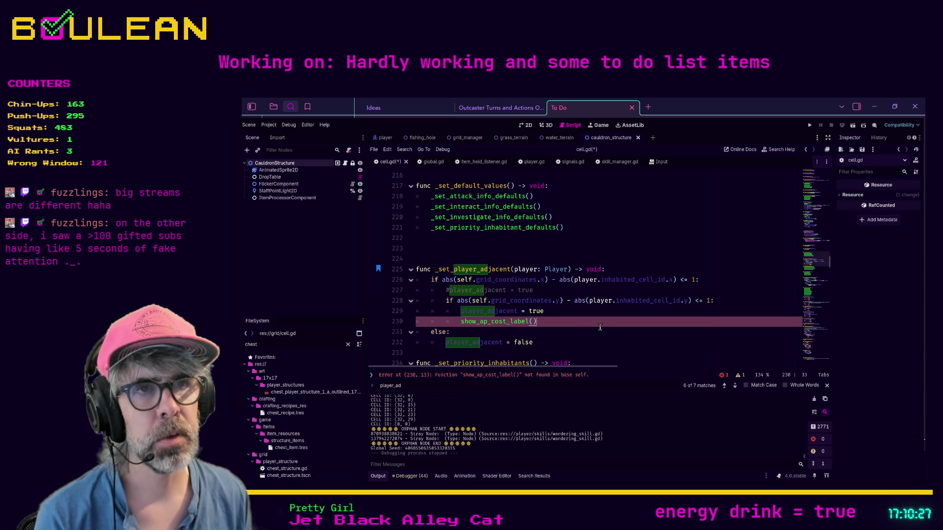
Add hide_ap_cost_label() to the else branch of _set_player_adjacent
{"action": "left_click", "coordinate": [549, 349]}
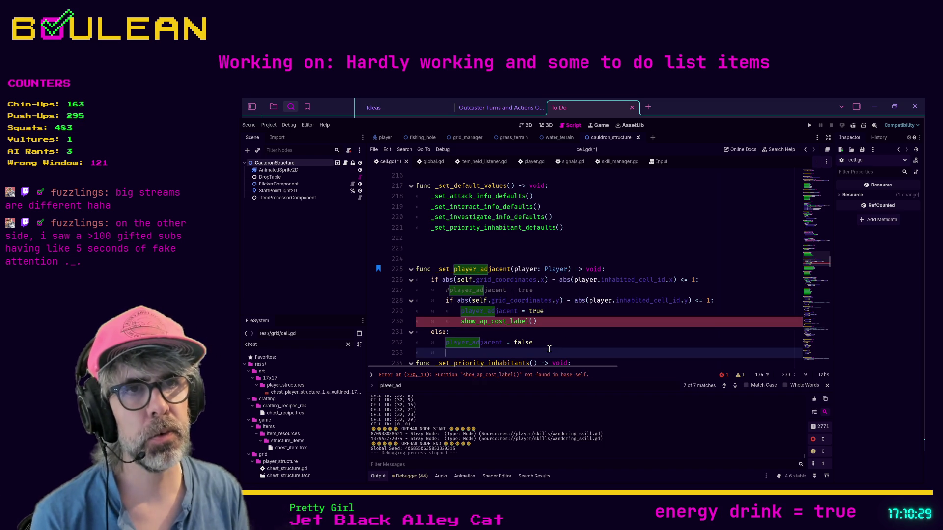
{"action": "type", "text": "hide_ap_cost_label()"}
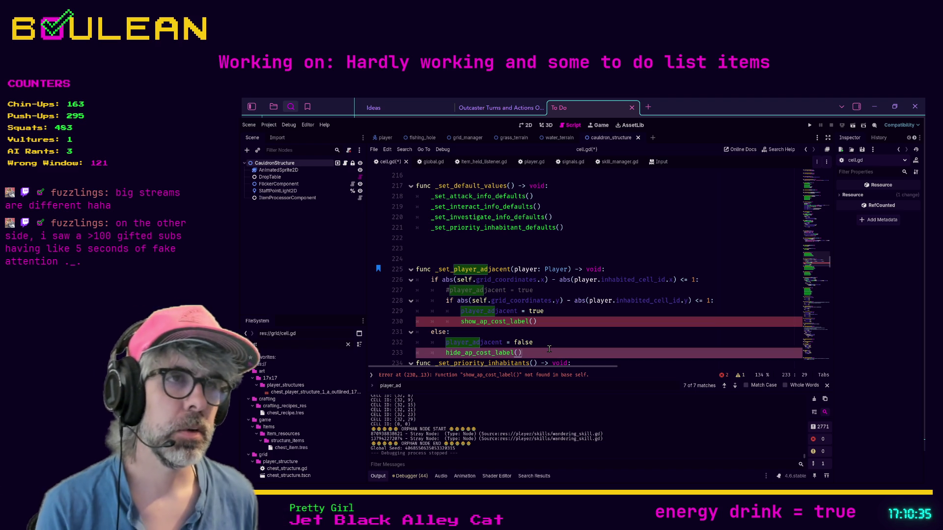
{"action": "key", "text": "Return"}
{"action": "key", "text": "Return"}
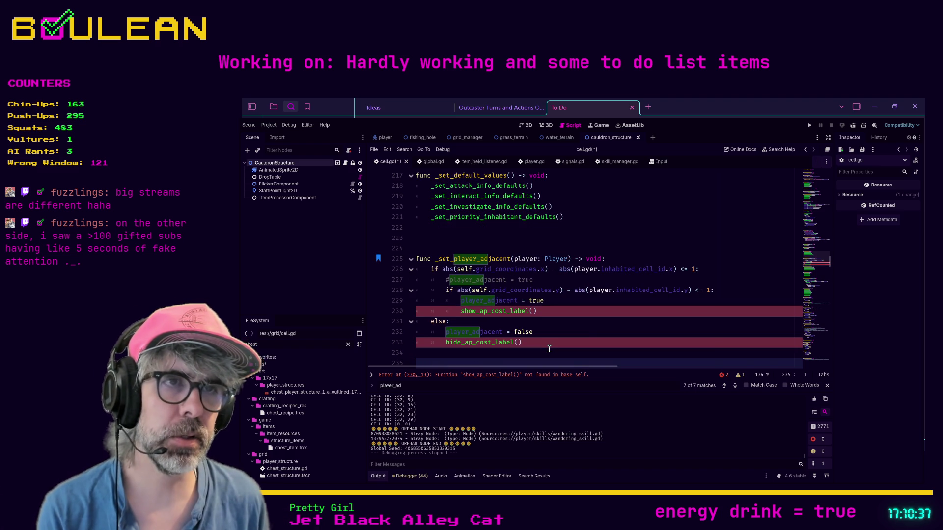
{"action": "scroll", "coordinate": [593, 321], "scroll_direction": "down", "scroll_amount": 2}
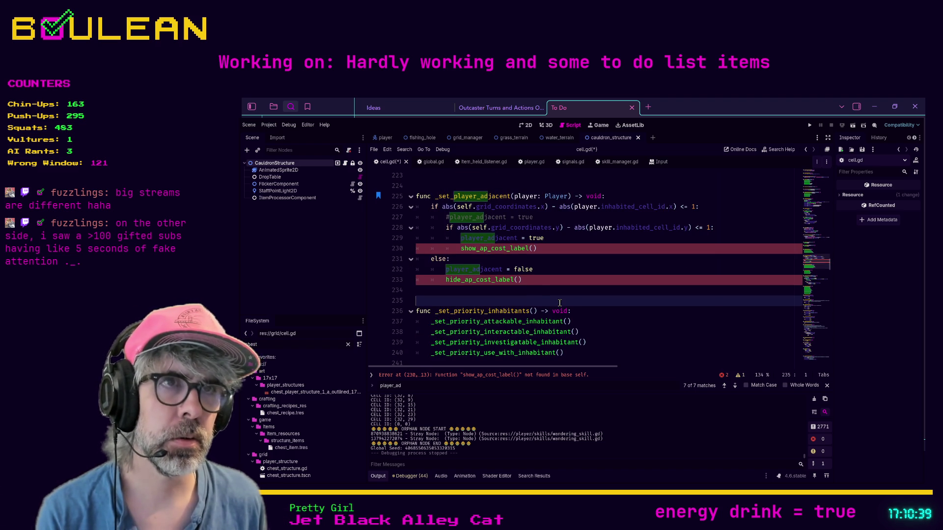
{"action": "left_click", "coordinate": [535, 291]}
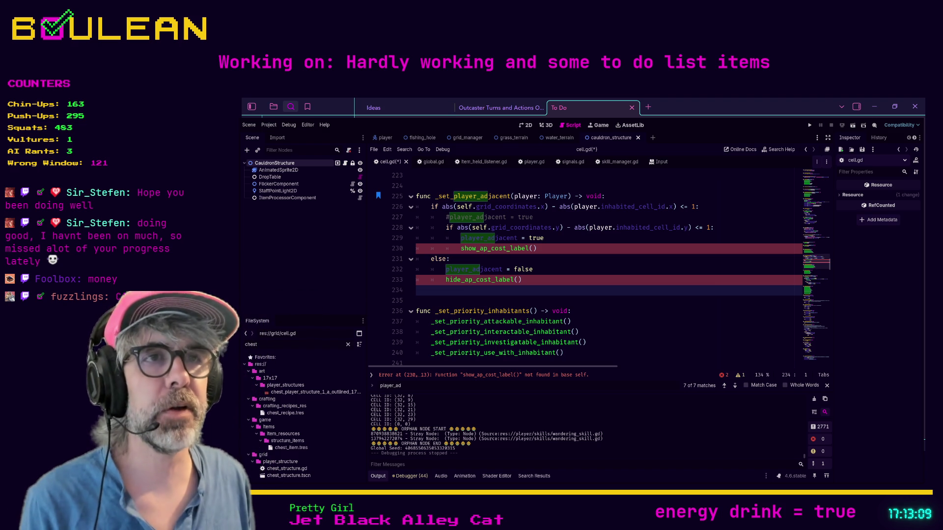
{"action": "left_click", "coordinate": [534, 289]}
Save cell.gd and return to the hide_ap_cost_label() call line
{"action": "left_click", "coordinate": [513, 294]}
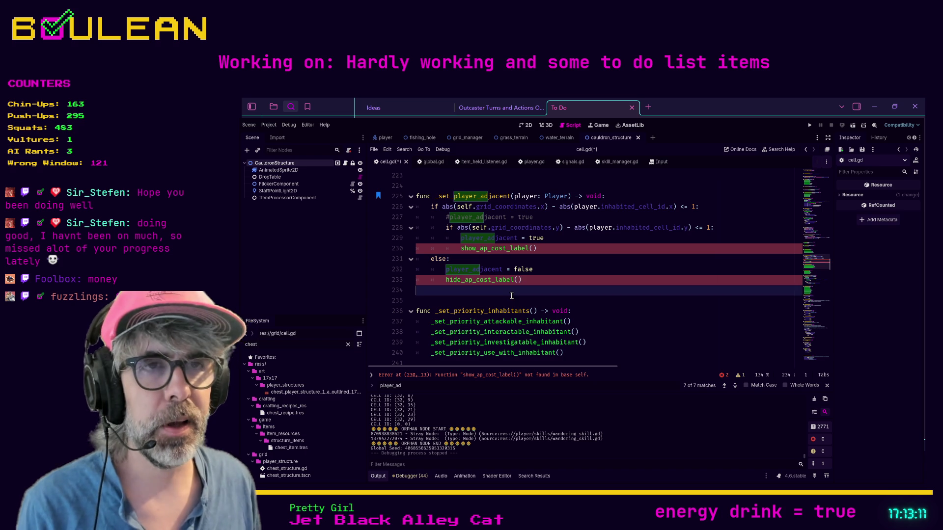
{"action": "key", "text": "ctrl+s"}
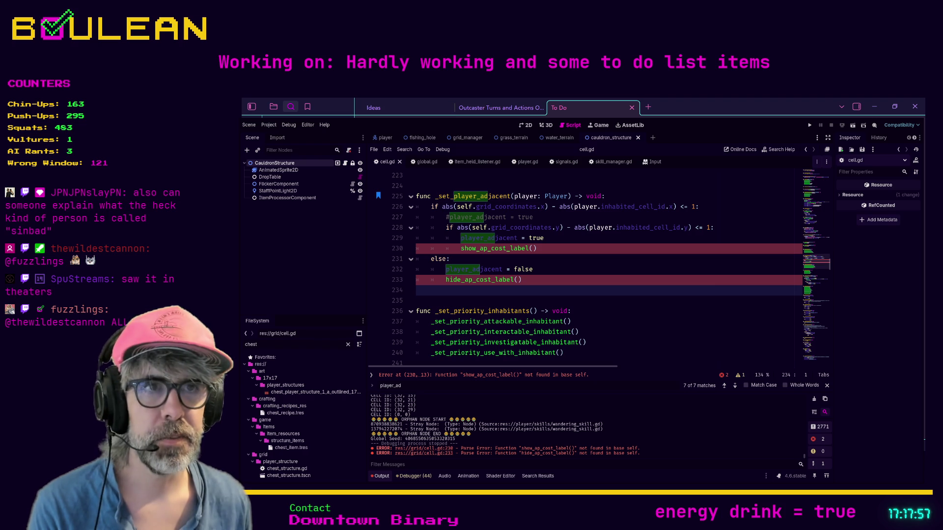
{"action": "left_click", "coordinate": [553, 279]}
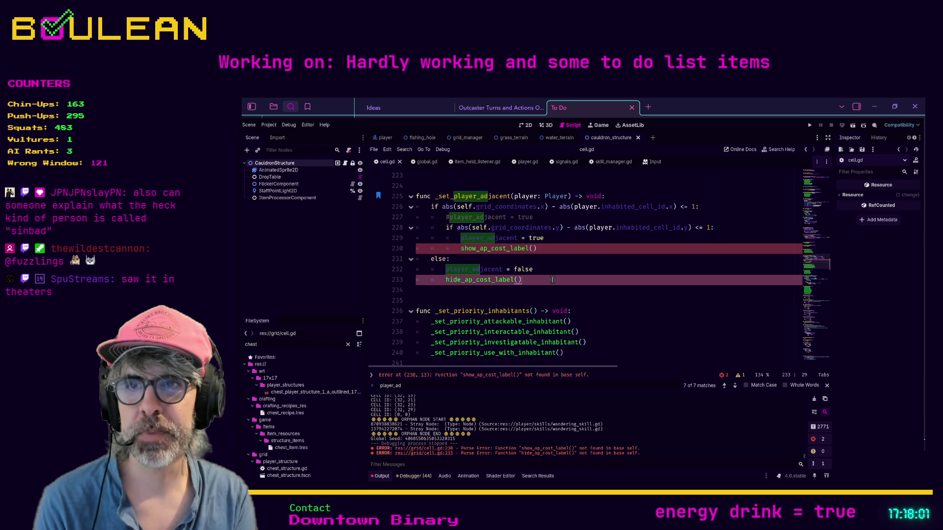
Rename the call on line 230 to _show_ap_cost_label() by adding a leading underscore
{"action": "left_click", "coordinate": [564, 250]}
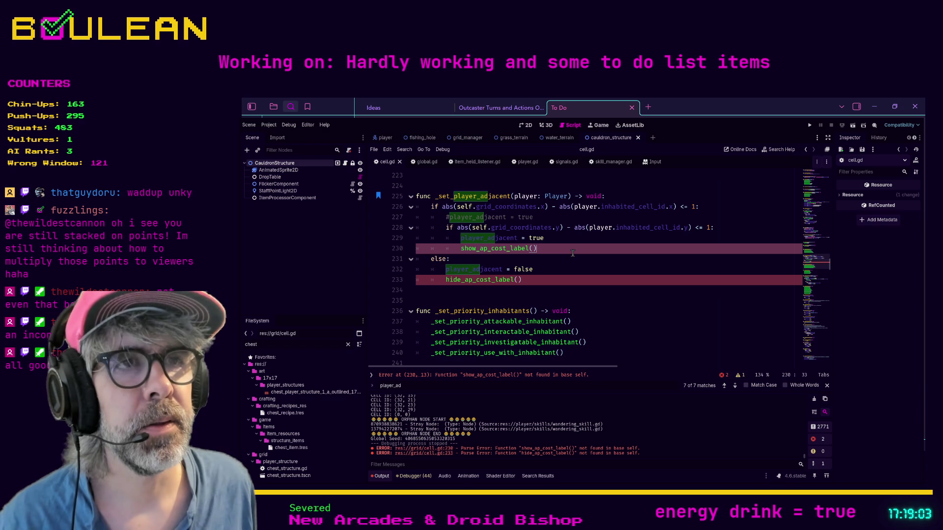
{"action": "key", "text": "Home"}
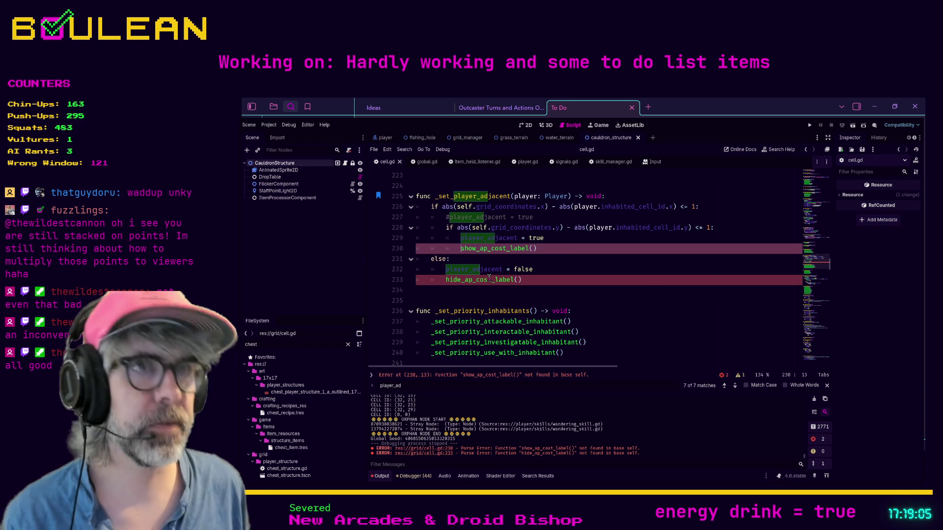
{"action": "type", "text": "_"}
{"action": "key", "text": "Down"}
{"action": "key", "text": "Down"}
{"action": "key", "text": "Down"}
{"action": "key", "text": "Escape"}
Add the leading underscore to hide_ap_cost_label() on line 233, making it _hide_ap_cost_label()
{"action": "key", "text": "Down"}
{"action": "key", "text": "Down"}
{"action": "key", "text": "Down"}
{"action": "key", "text": "Up"}
{"action": "key", "text": "Home"}
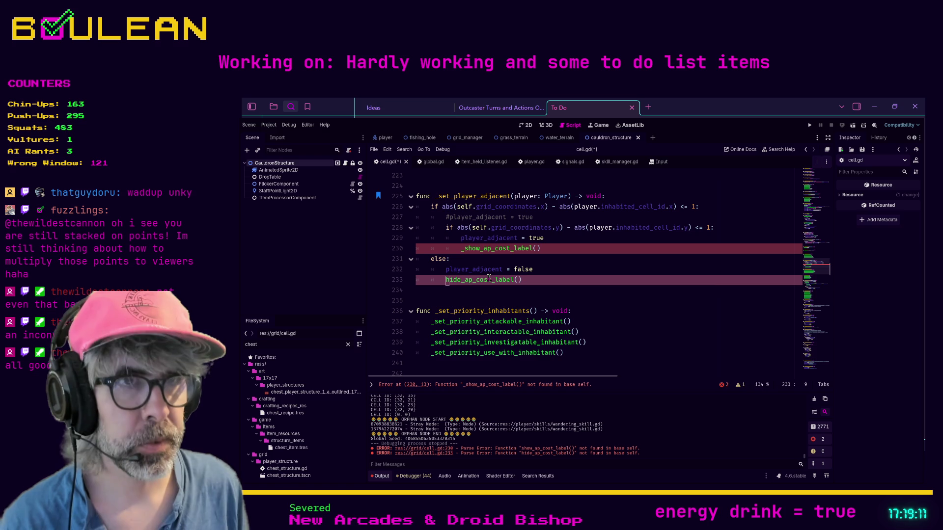
{"action": "type", "text": "_"}
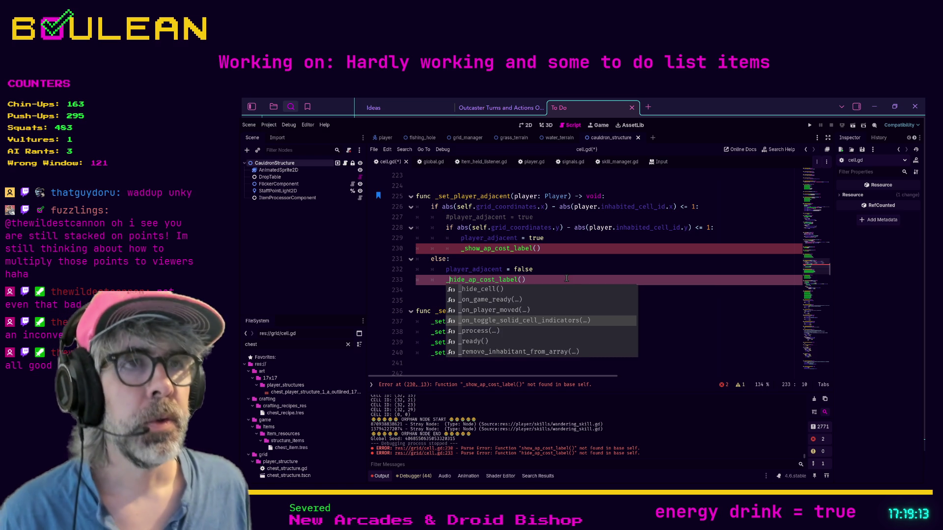
{"action": "left_click", "coordinate": [567, 278]}
{"action": "scroll", "coordinate": [568, 278], "scroll_direction": "down", "scroll_amount": 2}
{"action": "scroll", "coordinate": [568, 278], "scroll_direction": "up", "scroll_amount": 5}
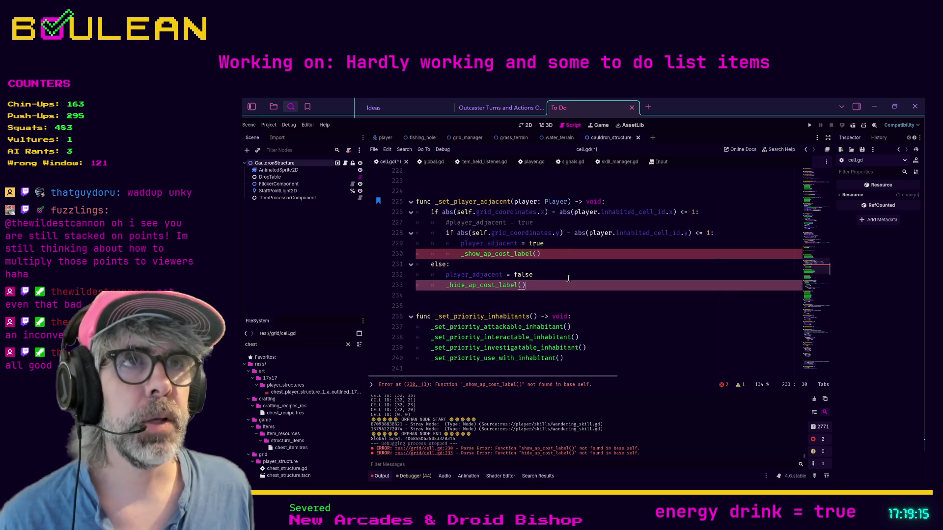
{"action": "left_click", "coordinate": [569, 279]}
{"action": "key", "text": "ctrl+f"}
Search cell.gd for 'show' and place the caret on blank line 99 above _show_attack_ap_cost
{"action": "type", "text": "player_ad"}
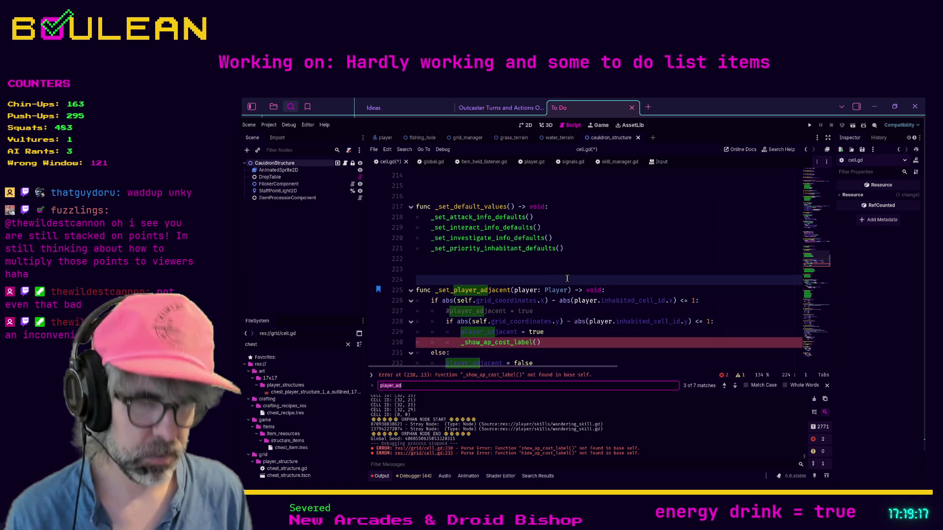
{"action": "key", "text": "ctrl+a"}
{"action": "type", "text": "show"}
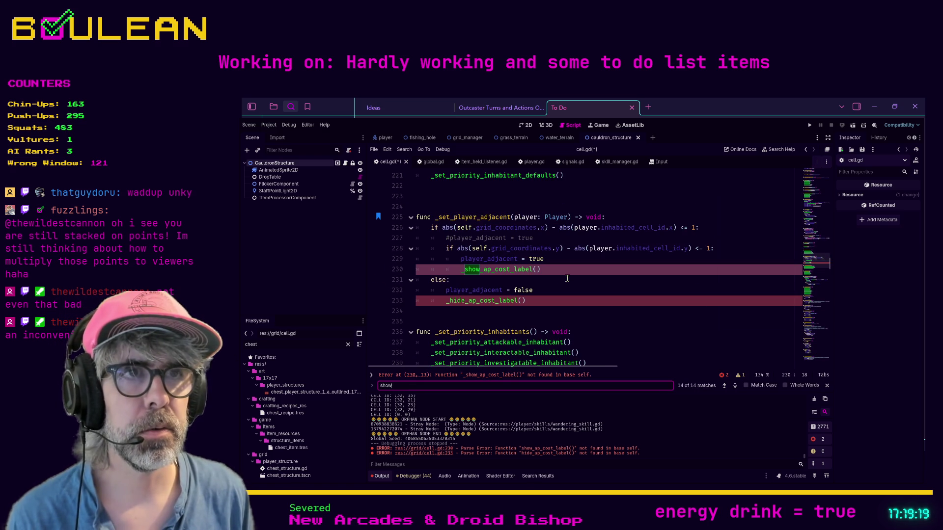
{"action": "key", "text": "Return"}
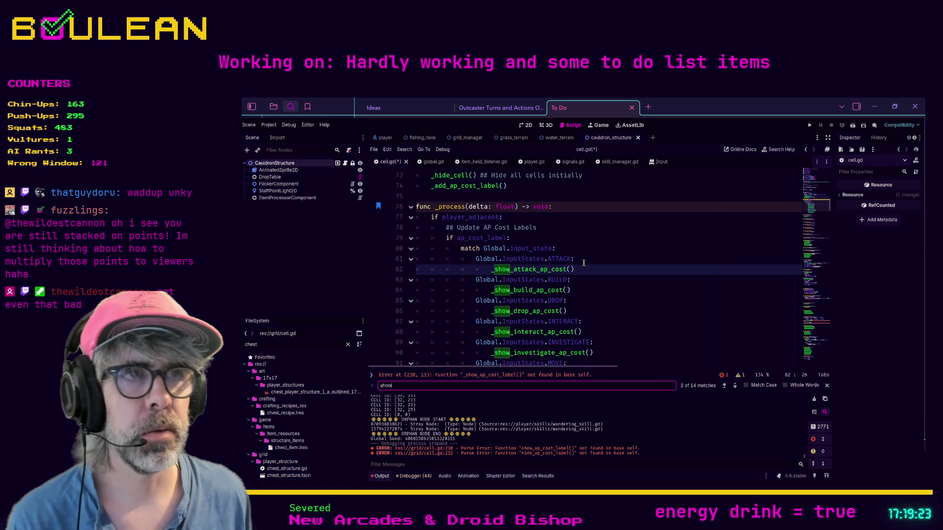
{"action": "left_click", "coordinate": [531, 269], "text": "ctrl"}
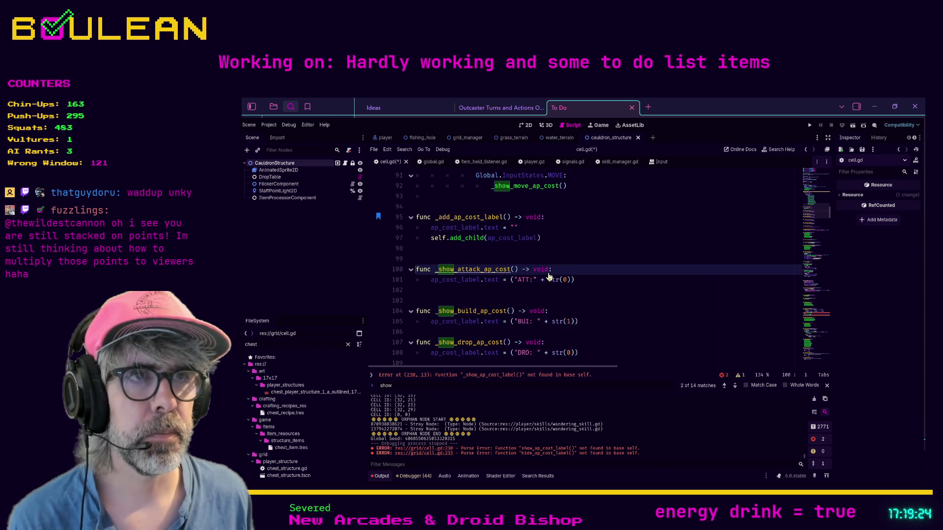
{"action": "left_click", "coordinate": [487, 255]}
Declare a new func _show_ap_cost_label() above _show_attack_ap_cost
{"action": "key", "text": "Return"}
{"action": "key", "text": "Return"}
{"action": "key", "text": "Return"}
{"action": "key", "text": "Up"}
{"action": "key", "text": "Up"}
{"action": "key", "text": "Up"}
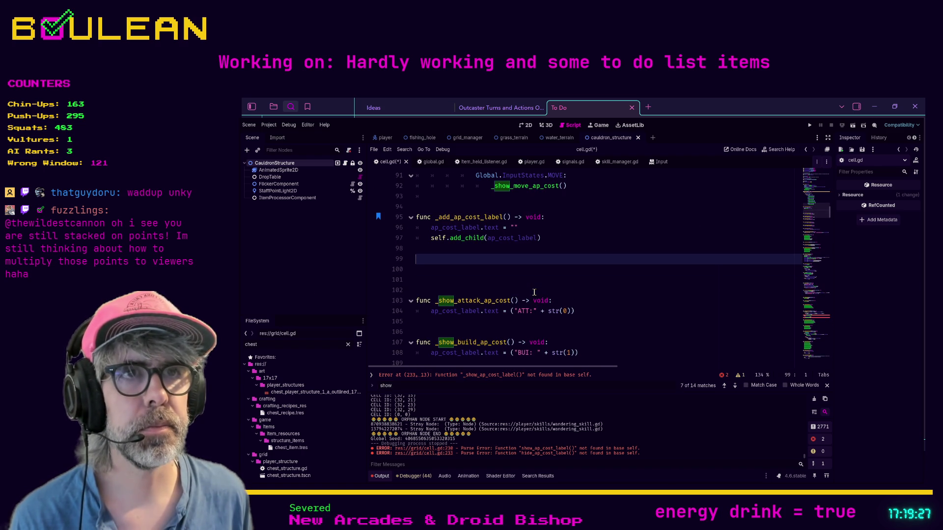
{"action": "key", "text": "Return"}
{"action": "type", "text": "func _show_ap_cost_label() -> void:"}
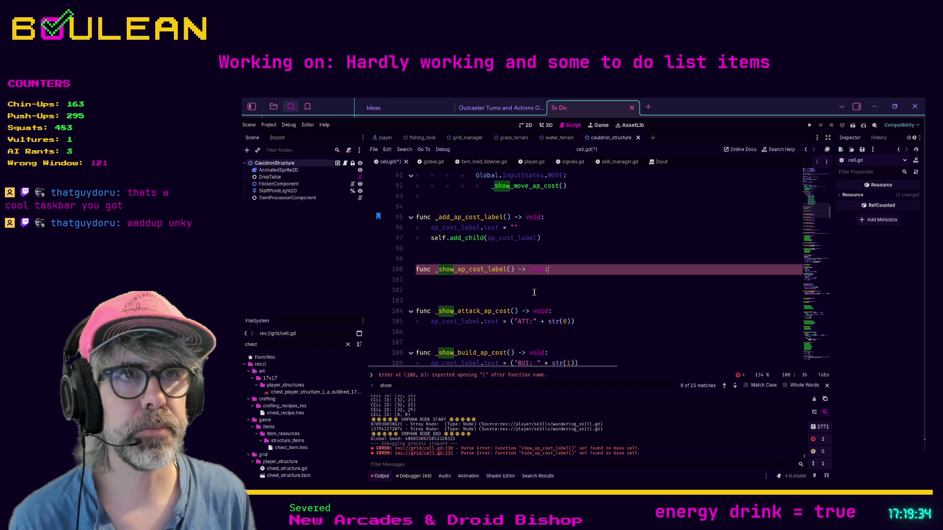
{"action": "key", "text": "Return"}
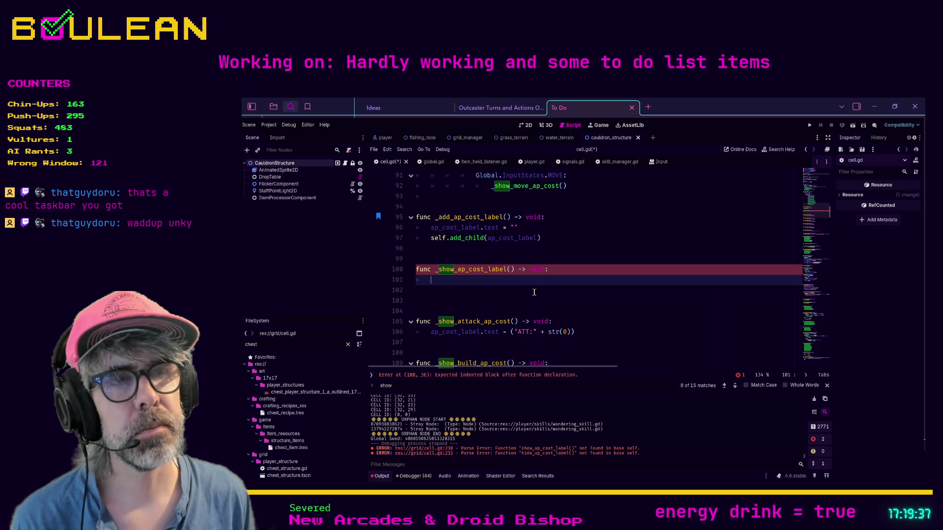
Give it the body 'if ap_cost_label: ap_cost_label.visible = true'
{"action": "type", "text": "i"}
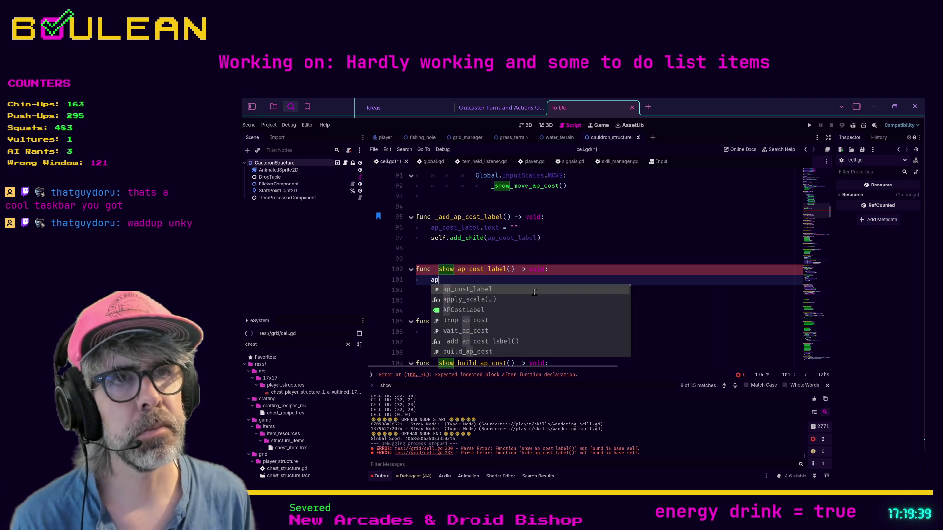
{"action": "key", "text": "Escape"}
{"action": "type", "text": "f ap"}
{"action": "key", "text": "Return"}
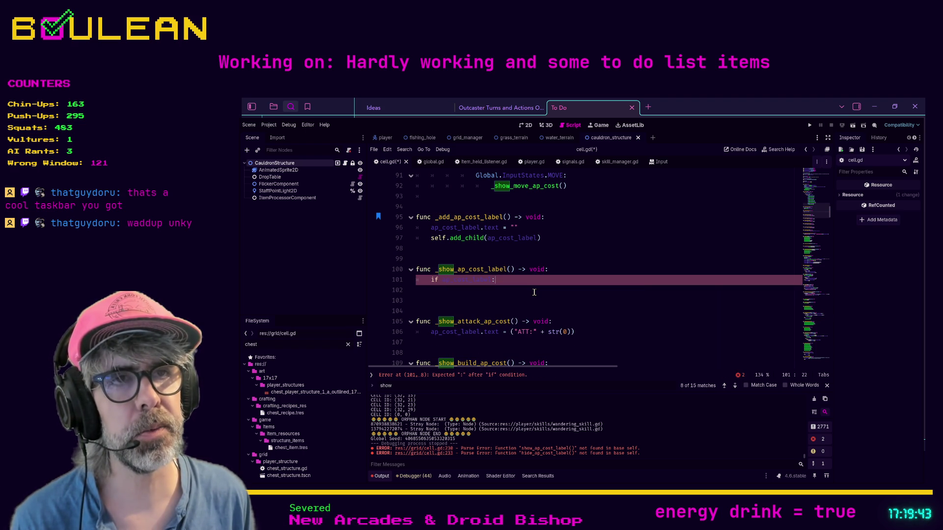
{"action": "key", "text": "Return"}
{"action": "type", "text": "ap_co"}
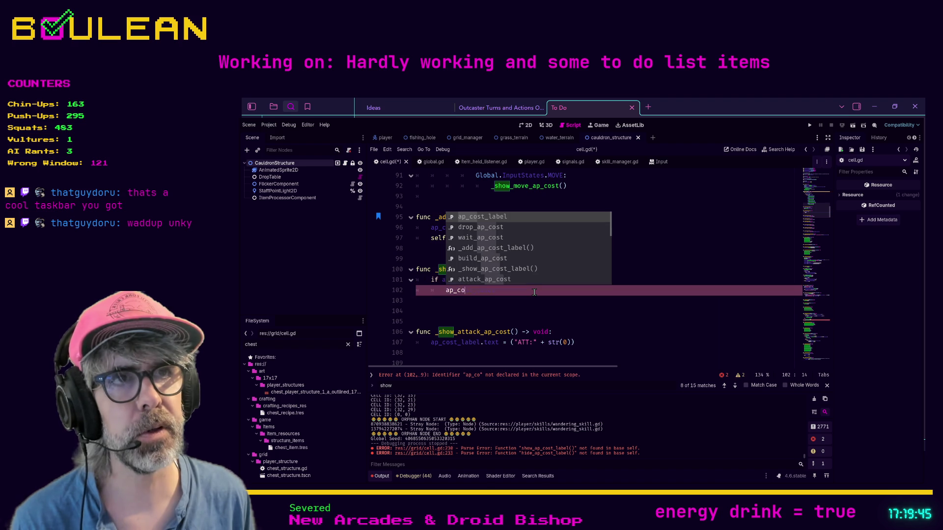
{"action": "key", "text": "Return"}
{"action": "type", "text": ".visible = tr"}
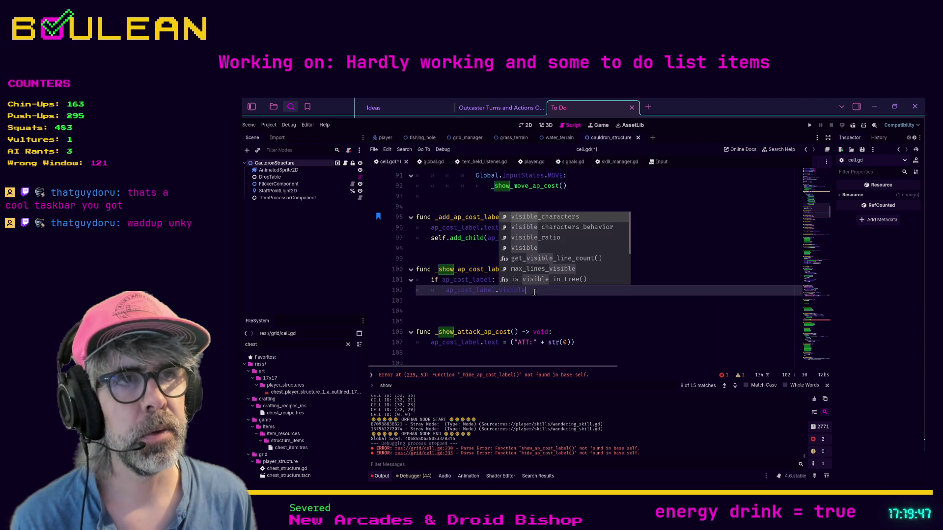
{"action": "type", "text": "ue"}
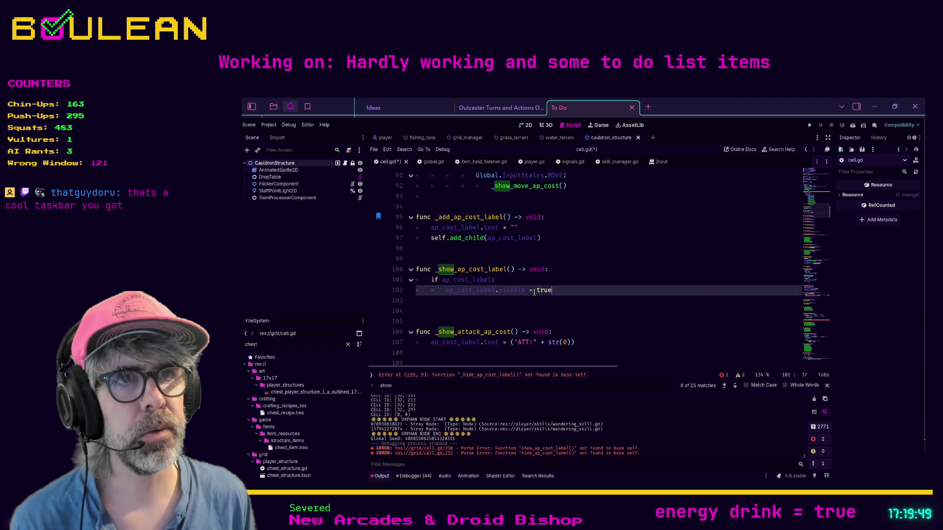
{"action": "key", "text": "Return"}
{"action": "key", "text": "BackSpace"}
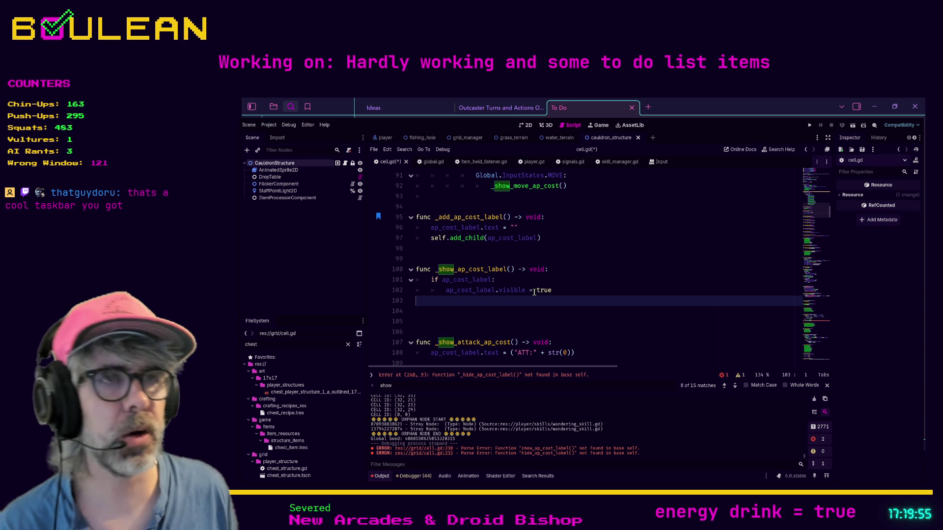
{"action": "key", "text": "Return"}
{"action": "key", "text": "Return"}
Write _hide_ap_cost_label() setting ap_cost_label.visible = false, fixing the 'flase' typo
{"action": "type", "text": "func"}
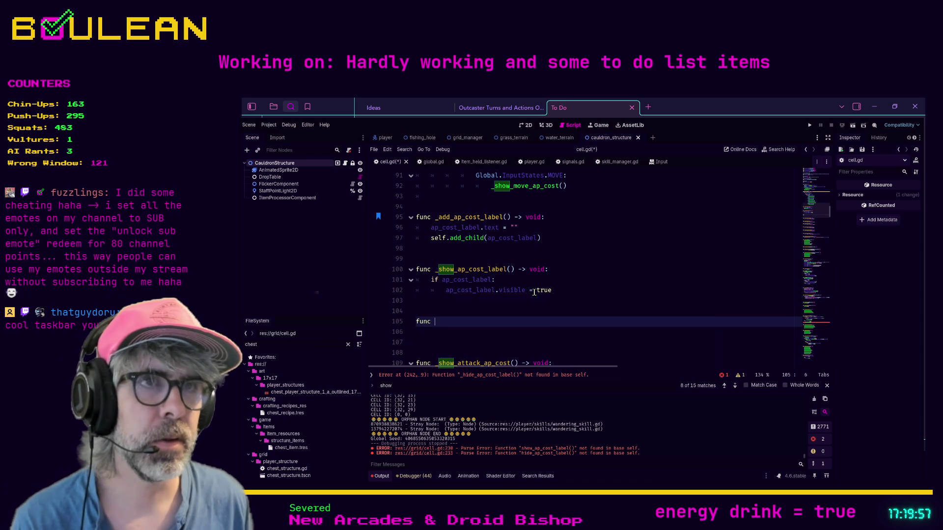
{"action": "type", "text": "_hide_ap_c"}
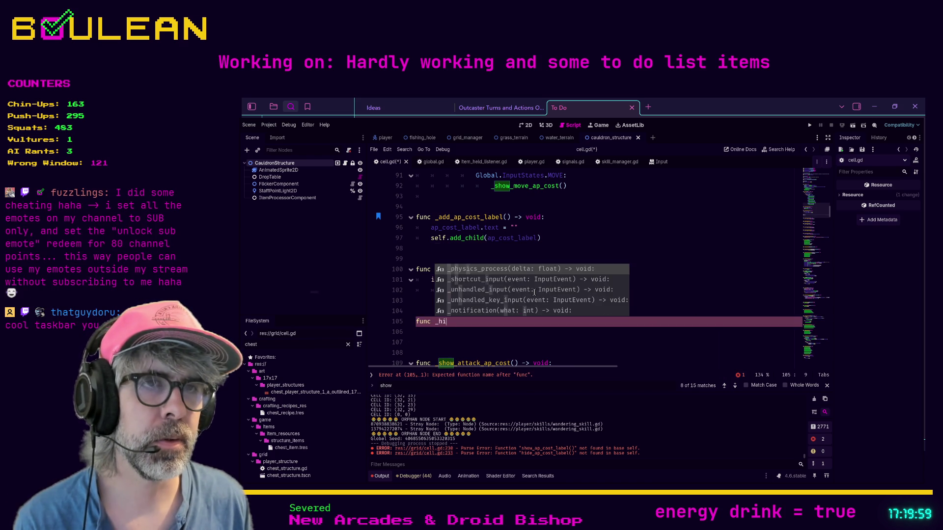
{"action": "type", "text": "label() ->"}
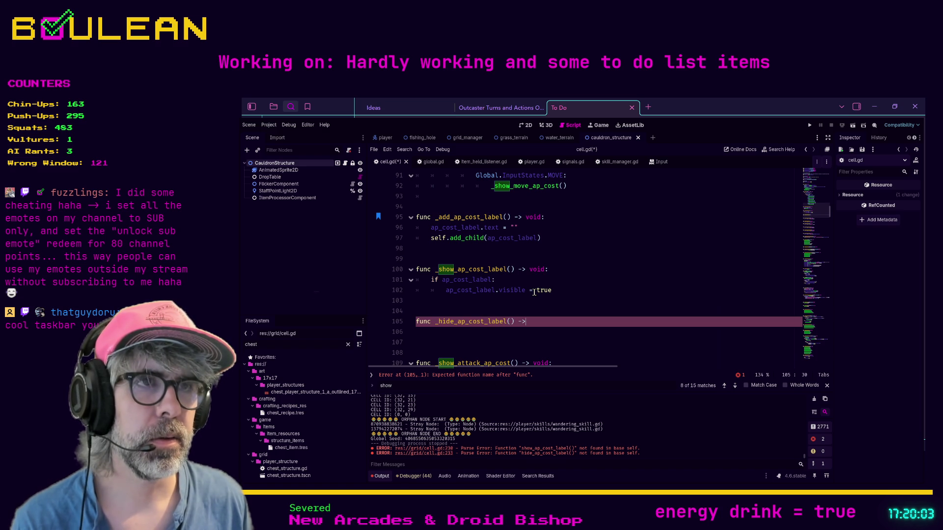
{"action": "type", "text": " void:"}
{"action": "key", "text": "Return"}
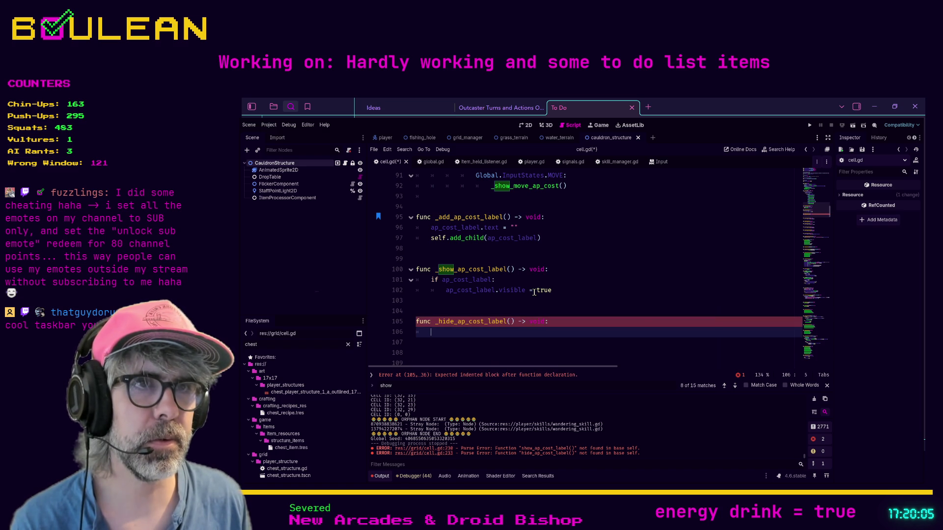
{"action": "type", "text": "ifap_cost_label:"}
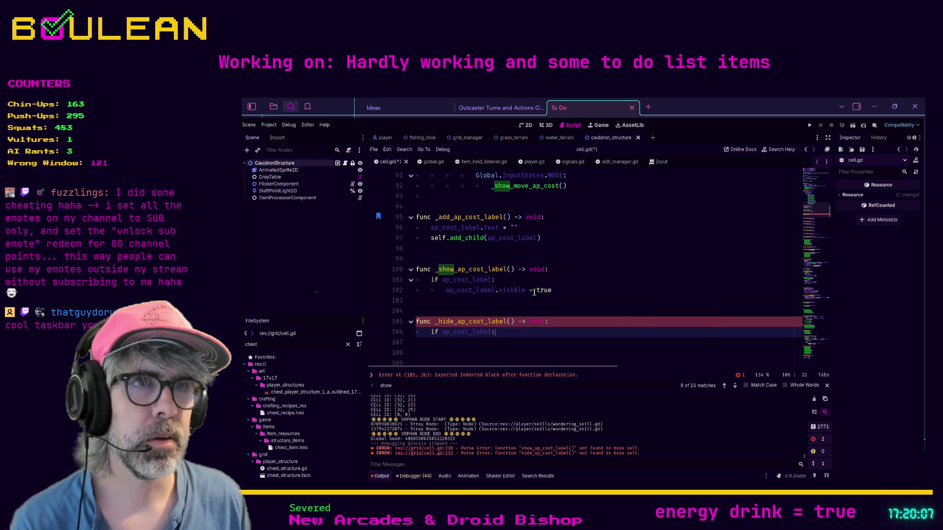
{"action": "key", "text": "Return"}
{"action": "type", "text": "cost_La"}
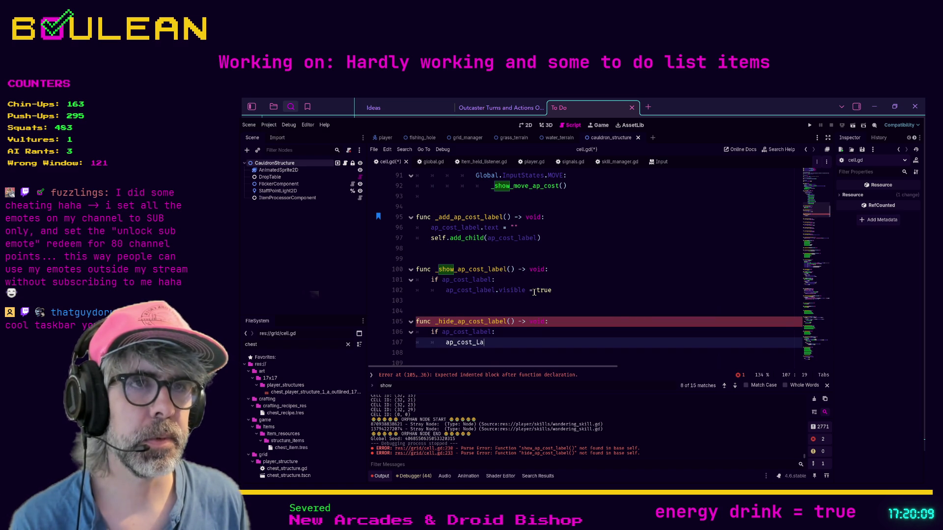
{"action": "key", "text": "BackSpace"}
{"action": "type", "text": "label."}
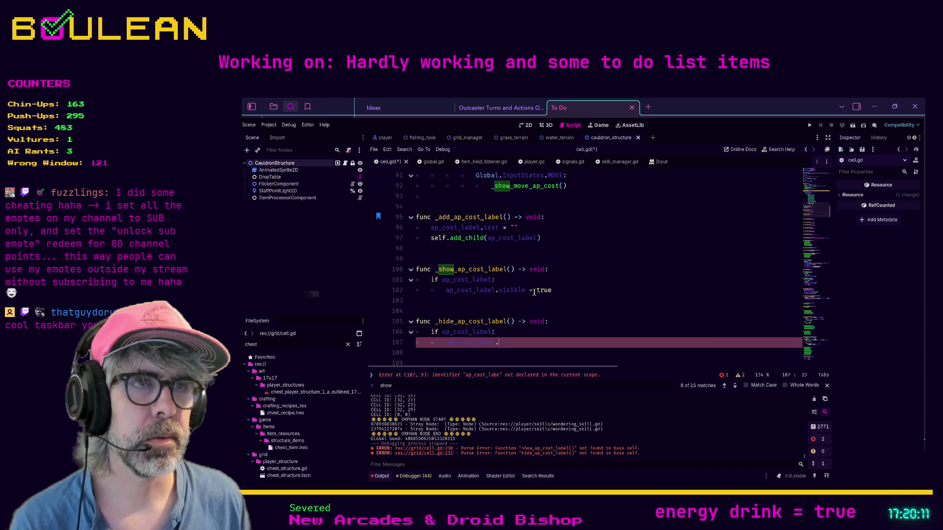
{"action": "type", "text": "visible"}
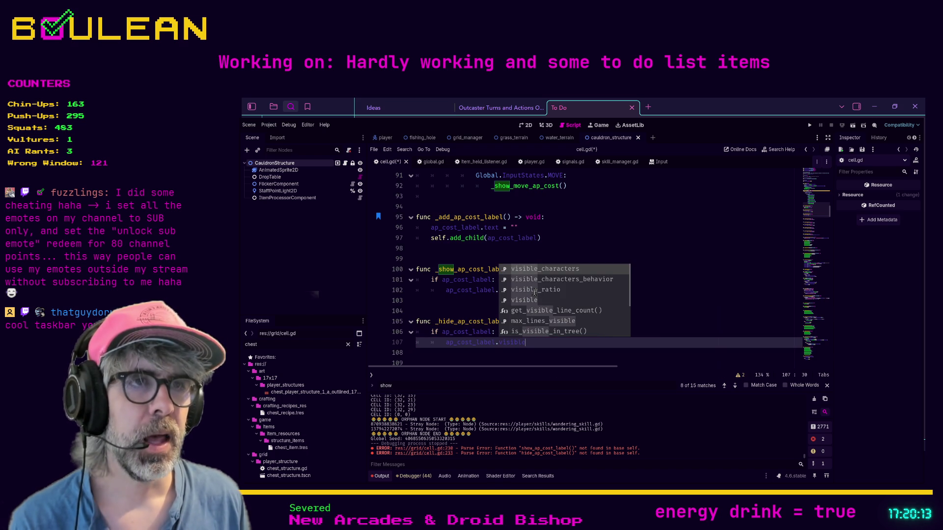
{"action": "type", "text": " = fla"}
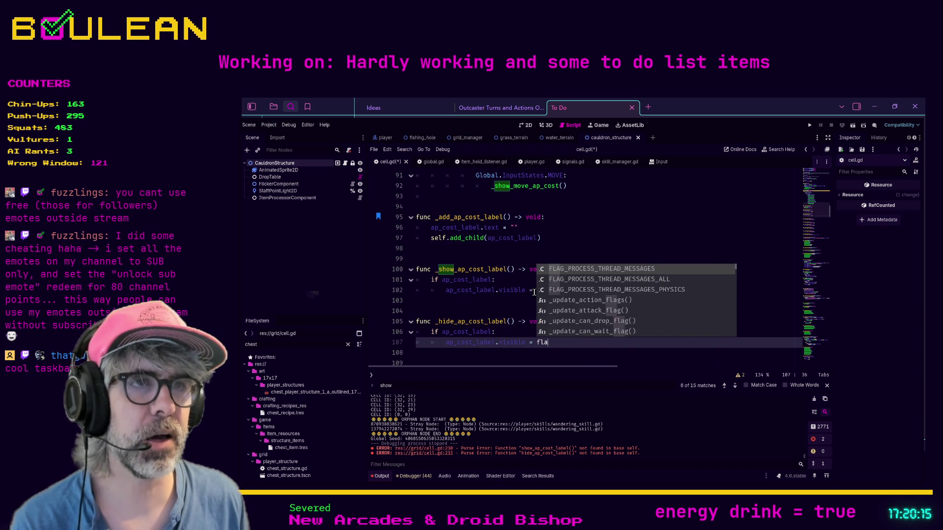
{"action": "type", "text": "se"}
{"action": "key", "text": "BackSpace"}
{"action": "key", "text": "BackSpace"}
{"action": "key", "text": "BackSpace"}
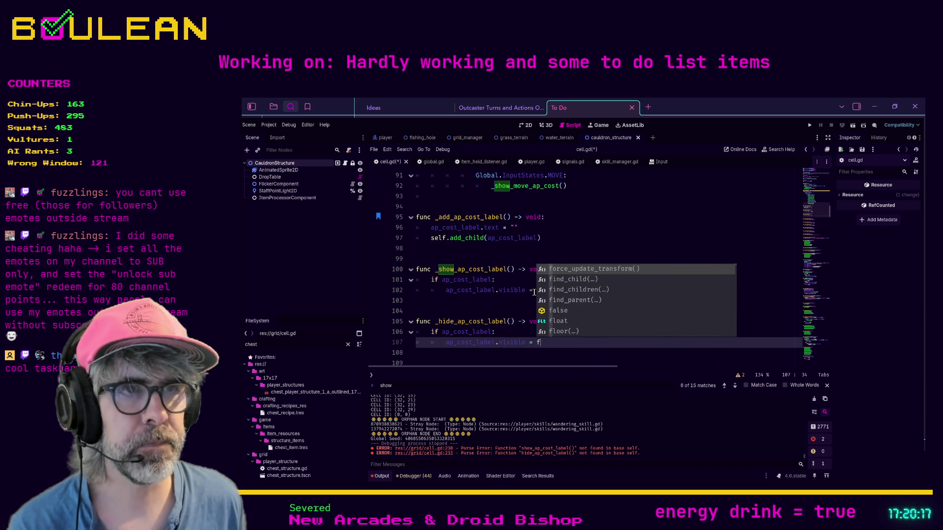
{"action": "type", "text": "alse"}
Check the visible = false line, then save and run the project with F5
{"action": "key", "text": "shift+Left"}
{"action": "key", "text": "shift+Left"}
{"action": "key", "text": "shift+Left"}
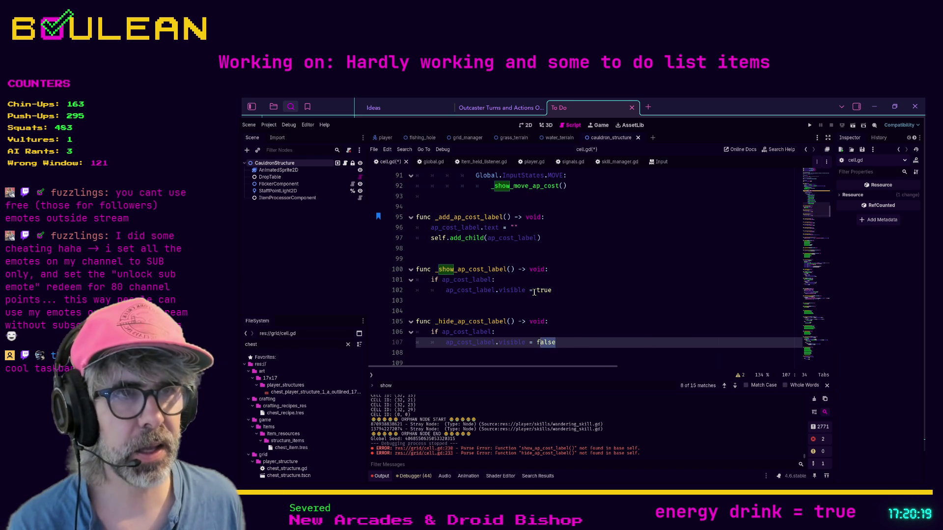
{"action": "key", "text": "shift+Left"}
{"action": "key", "text": "shift+Left"}
{"action": "key", "text": "shift+Left"}
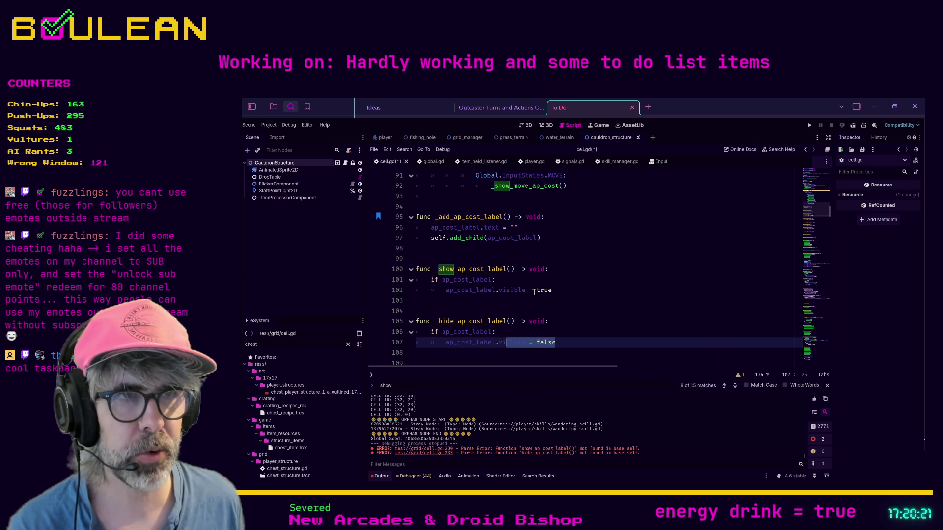
{"action": "key", "text": "shift+Left"}
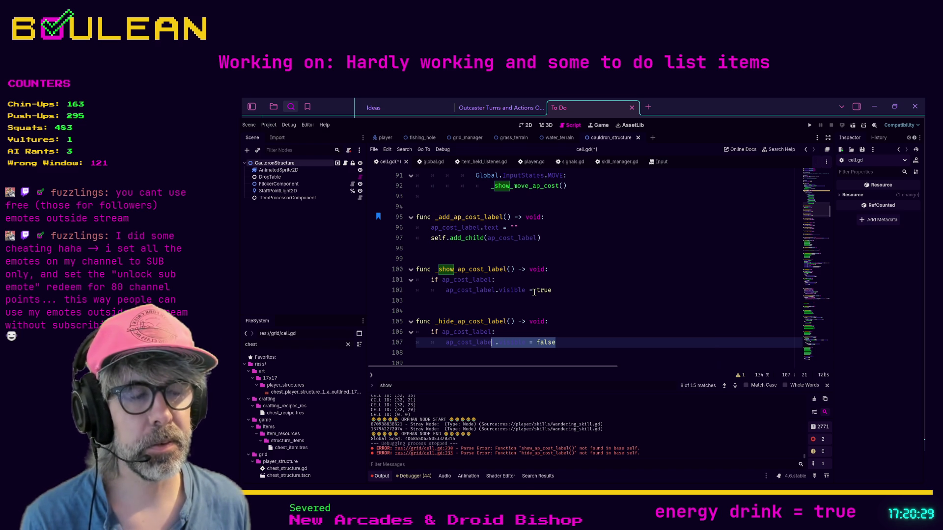
{"action": "key", "text": "End"}
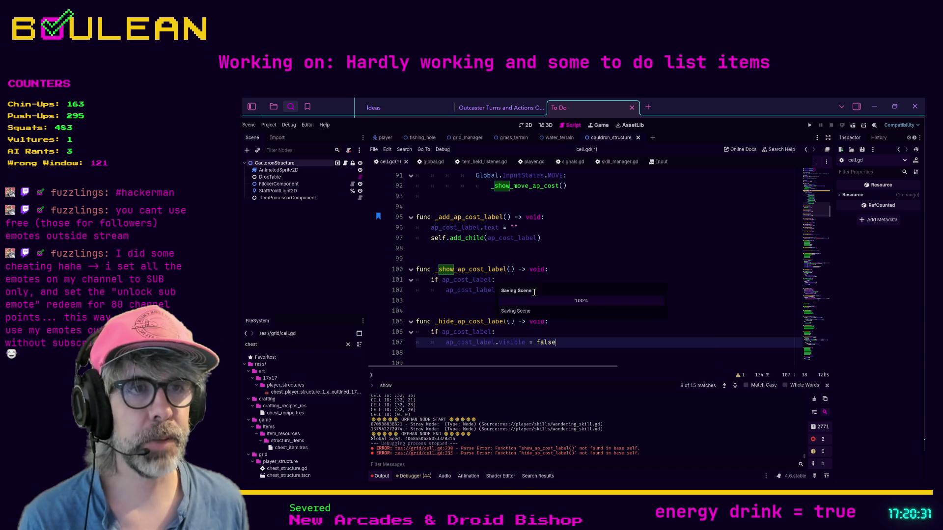
{"action": "key", "text": "F5"}
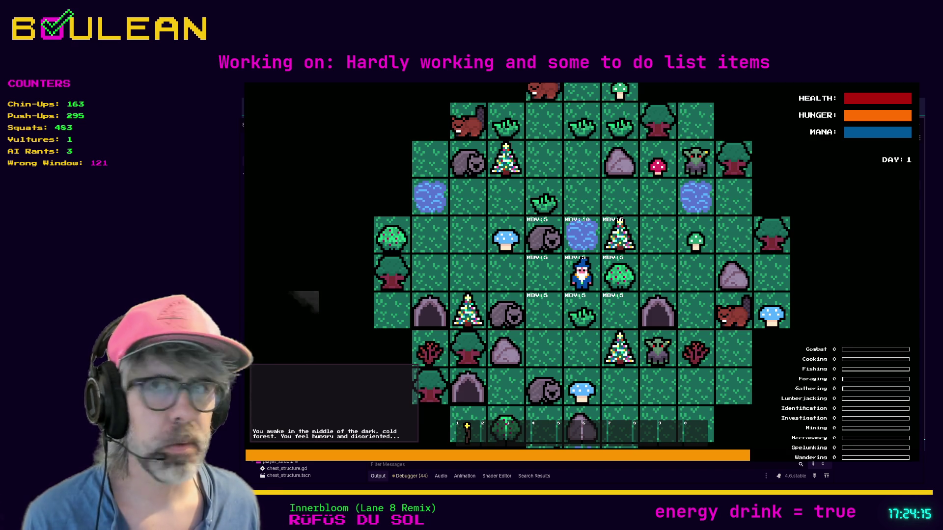
After checking the MOV cost labels around the player, stop the game with F8
{"action": "scroll", "coordinate": [582, 275], "scroll_direction": "down", "scroll_amount": 1}
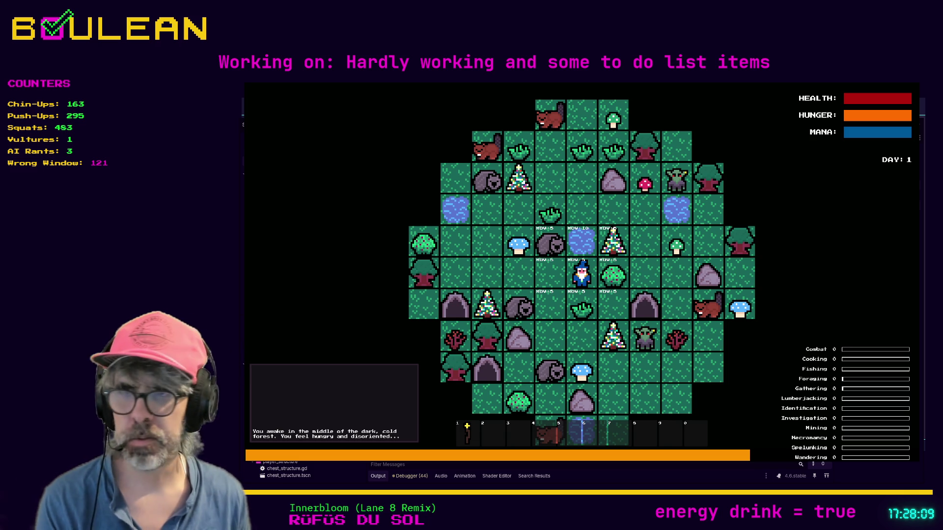
{"action": "key", "text": "F8"}
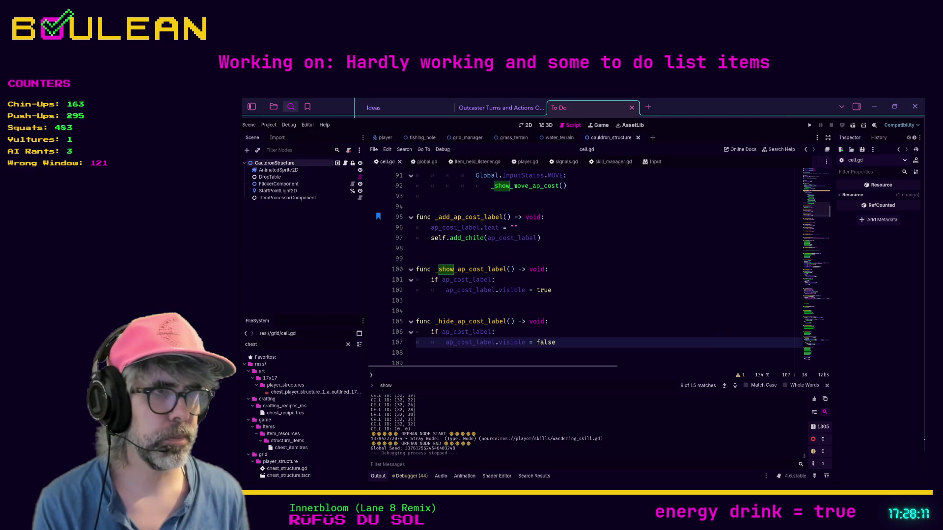
{"action": "left_click", "coordinate": [632, 303]}
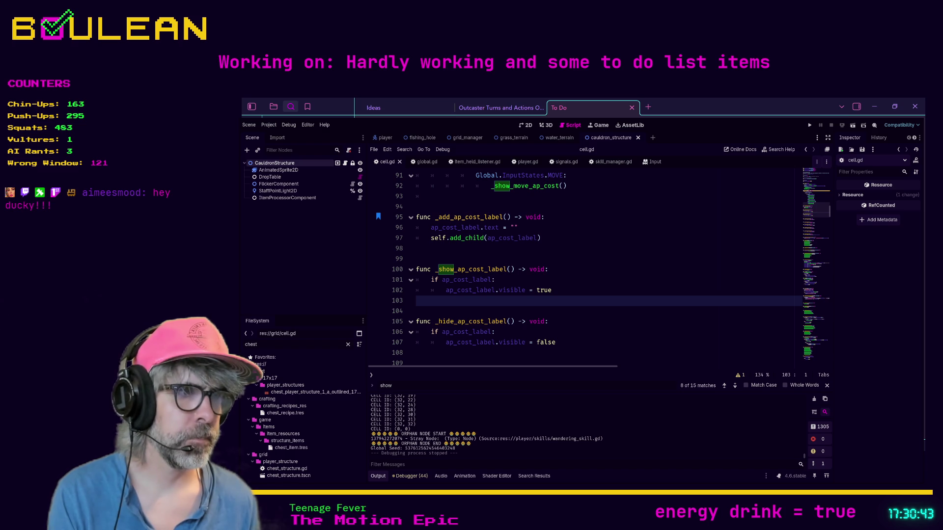
{"action": "key", "text": "alt+Tab"}
{"action": "key", "text": "ctrl+t"}
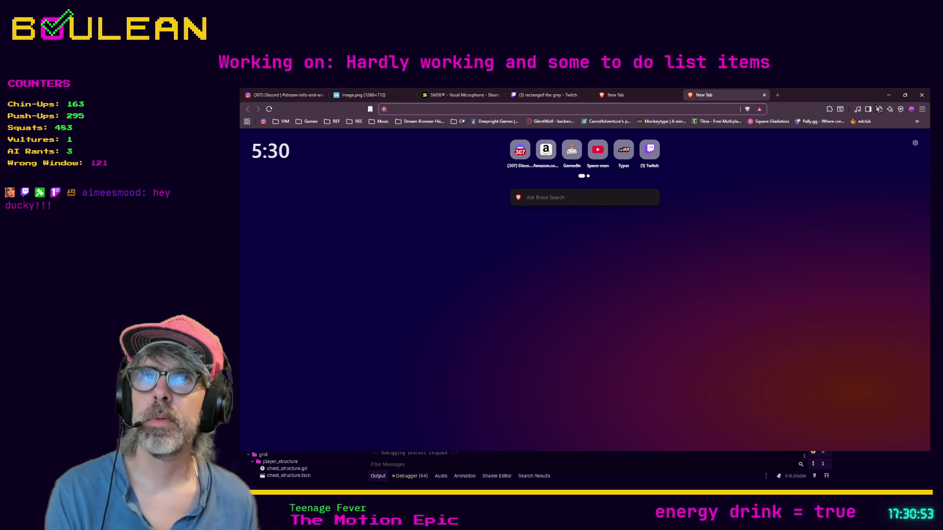
{"action": "left_click", "coordinate": [889, 95]}
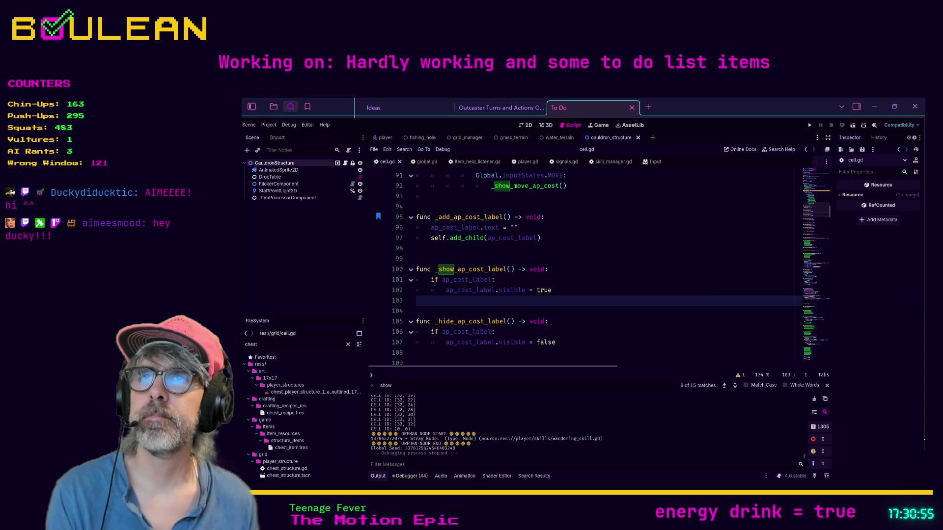
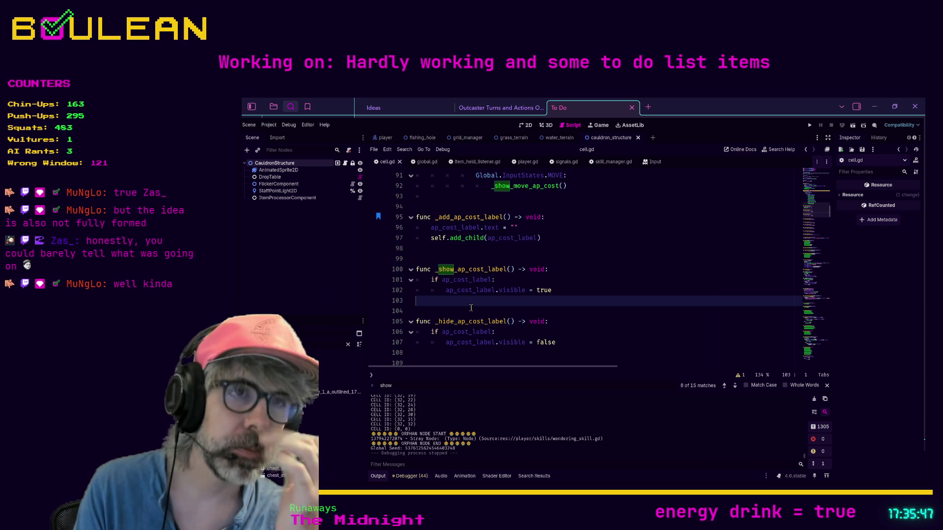
Run the game and move the wizard two tiles down
{"action": "key", "text": "F5"}
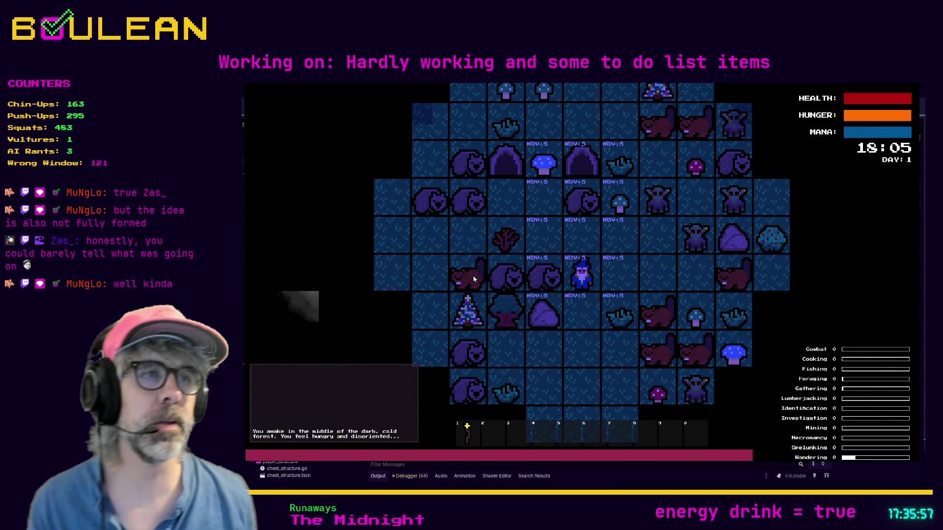
{"action": "key", "text": "Down"}
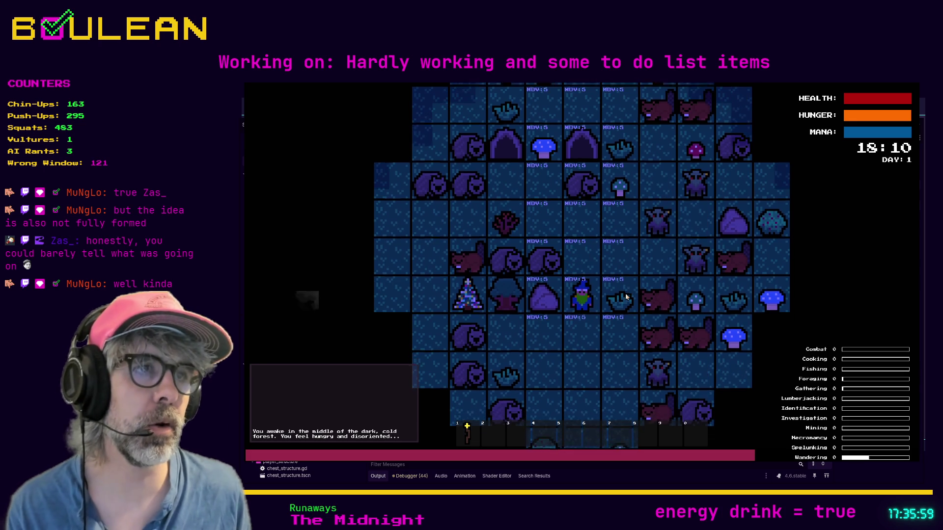
{"action": "key", "text": "Down"}
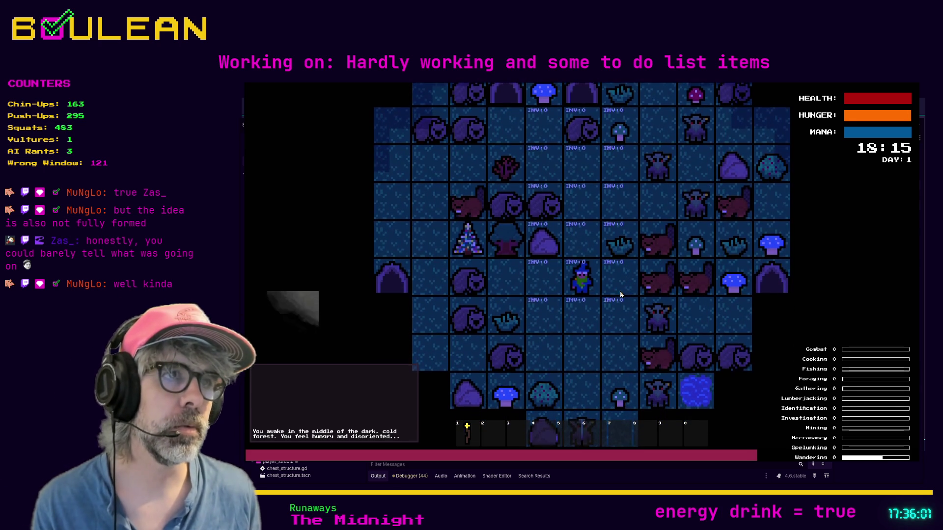
{"action": "scroll", "coordinate": [602, 283], "scroll_direction": "up", "scroll_amount": 2}
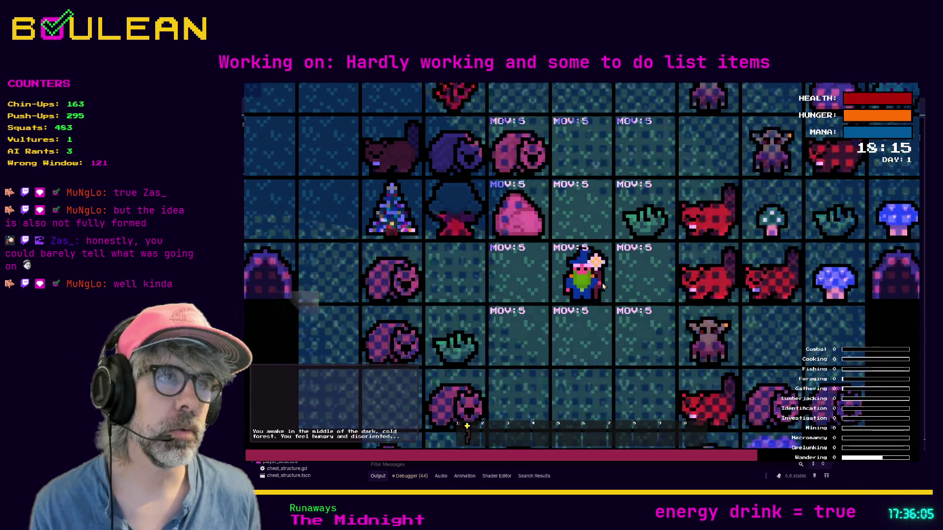
Craft a chest into the hotbar, enter and leave build mode, then stop the game
{"action": "key", "text": "c"}
{"action": "left_click", "coordinate": [608, 282]}
{"action": "key", "text": "c"}
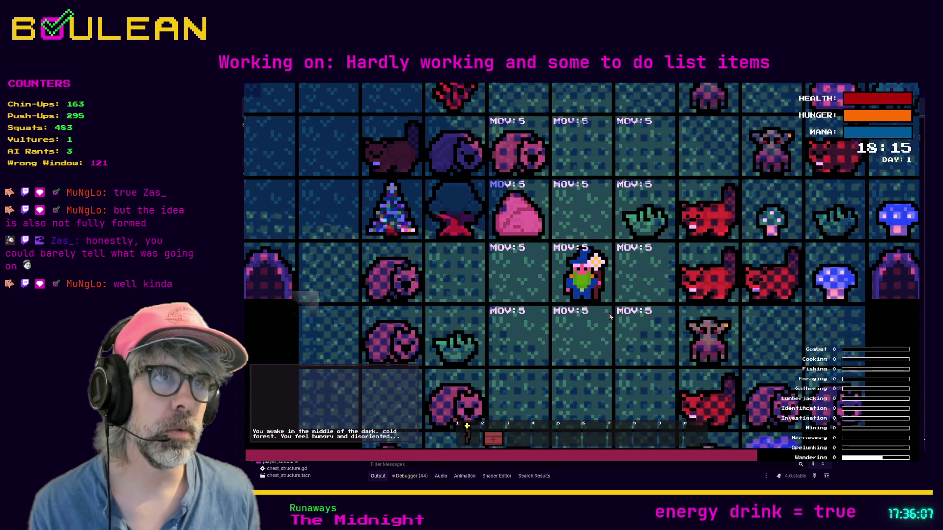
{"action": "key", "text": "b"}
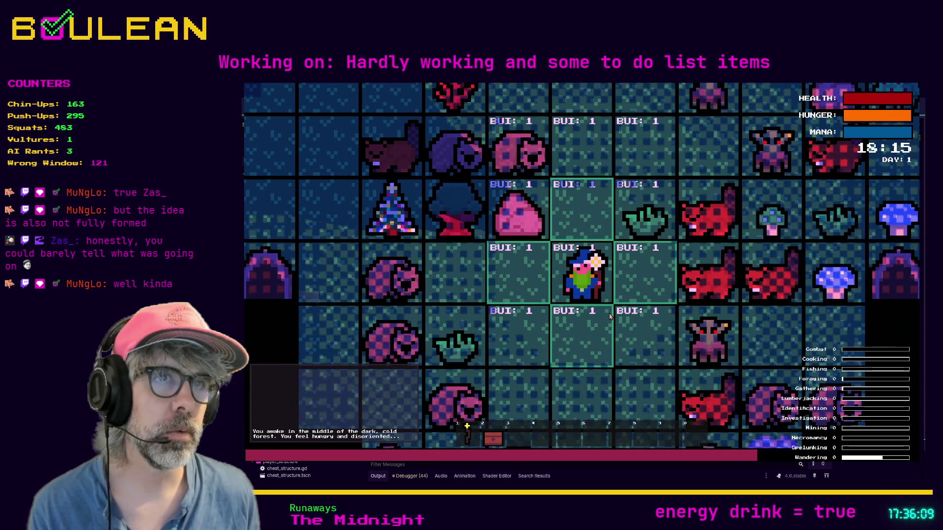
{"action": "key", "text": "b"}
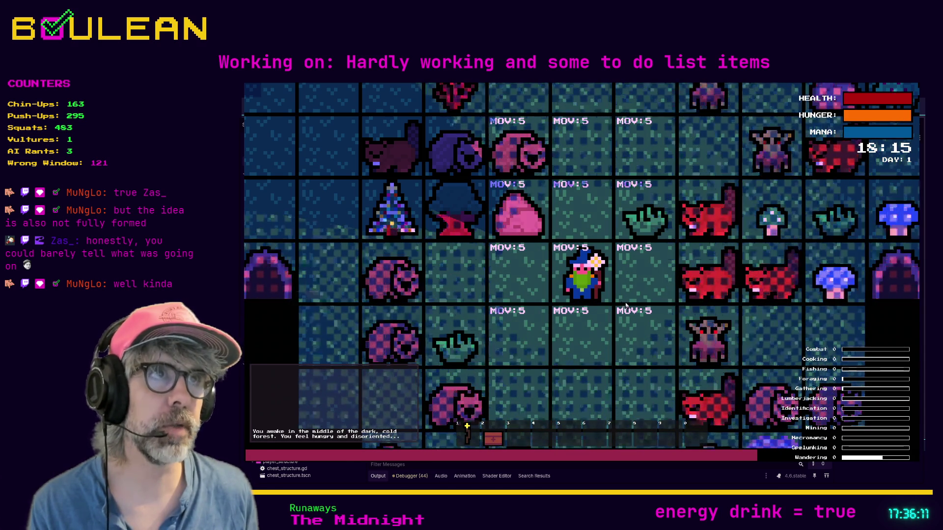
{"action": "key", "text": "F8"}
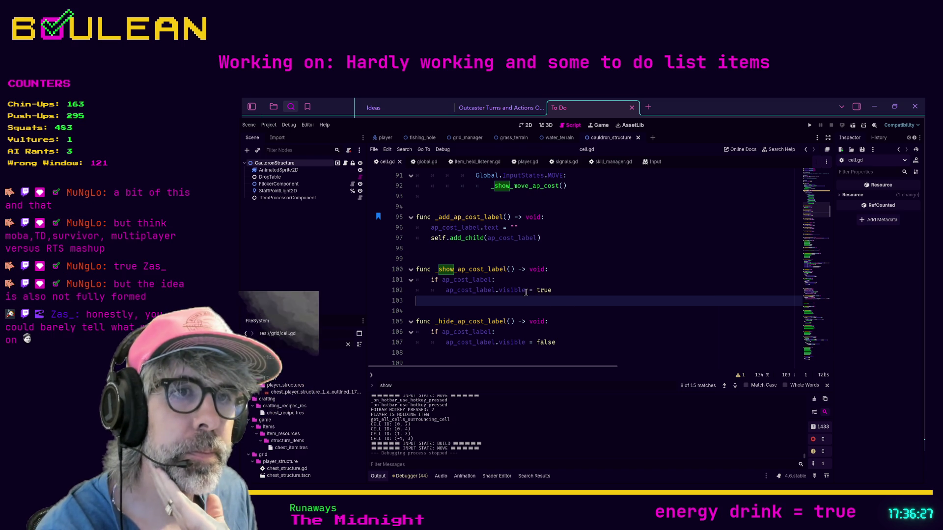
Scroll through cell.gd and switch to distraction-free mode to widen the code
{"action": "scroll", "coordinate": [546, 321], "scroll_direction": "down", "scroll_amount": 1}
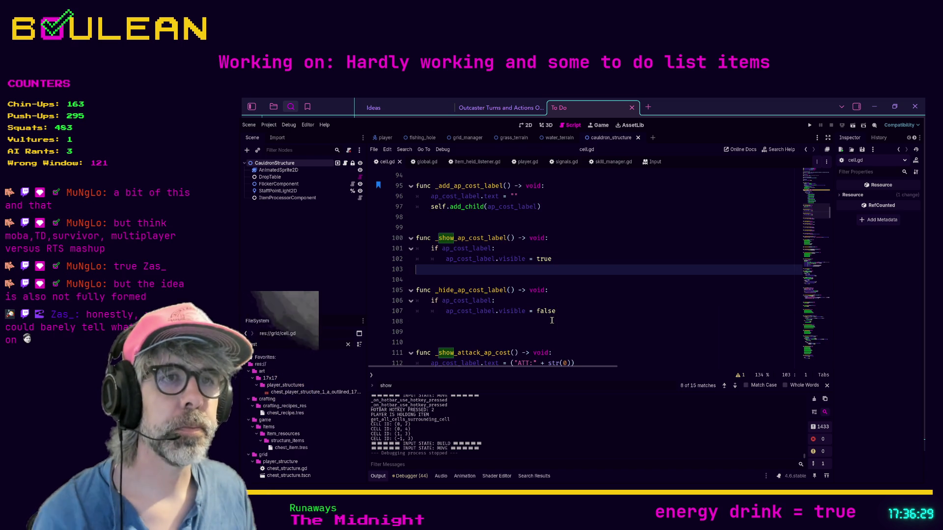
{"action": "scroll", "coordinate": [547, 322], "scroll_direction": "down", "scroll_amount": 2}
{"action": "scroll", "coordinate": [553, 320], "scroll_direction": "up", "scroll_amount": 5}
{"action": "scroll", "coordinate": [553, 320], "scroll_direction": "up", "scroll_amount": 9}
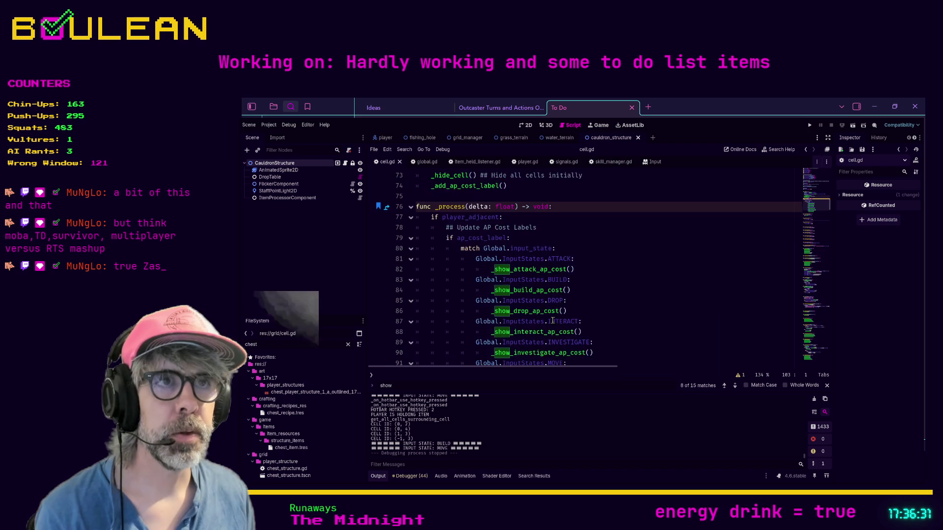
{"action": "scroll", "coordinate": [543, 320], "scroll_direction": "up", "scroll_amount": 4}
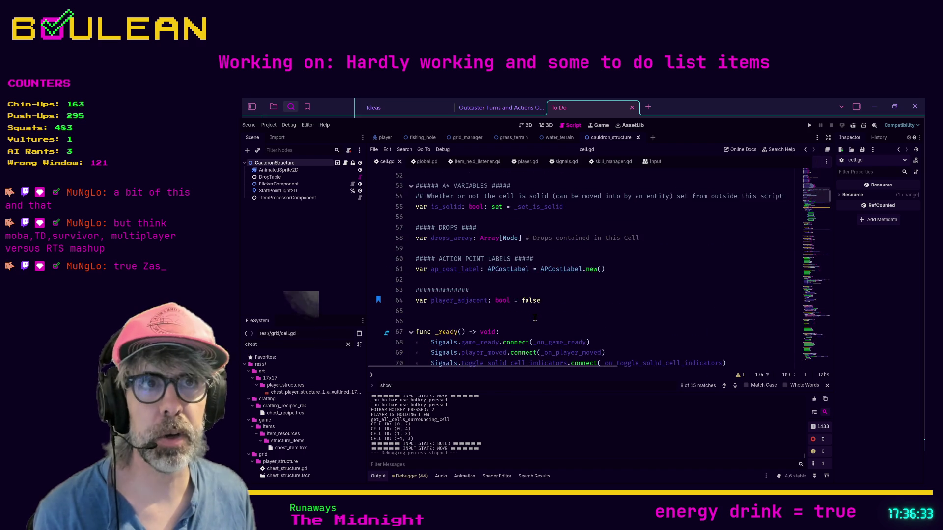
{"action": "left_click", "coordinate": [572, 290]}
{"action": "scroll", "coordinate": [575, 291], "scroll_direction": "up", "scroll_amount": 2}
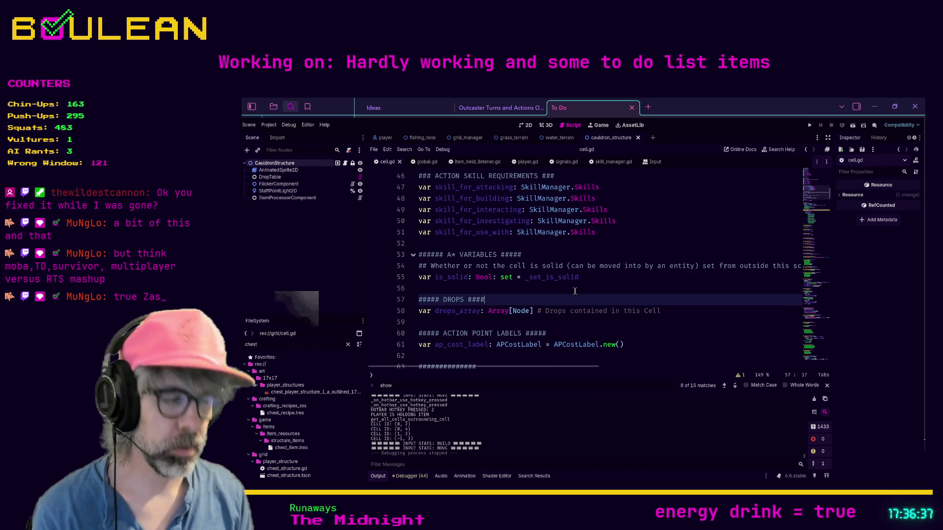
{"action": "key", "text": "ctrl+shift+F11"}
Find update_all with an 'update_al' search, bookmark line 138, and follow the _set_player_adjacent call
{"action": "key", "text": "ctrl+f"}
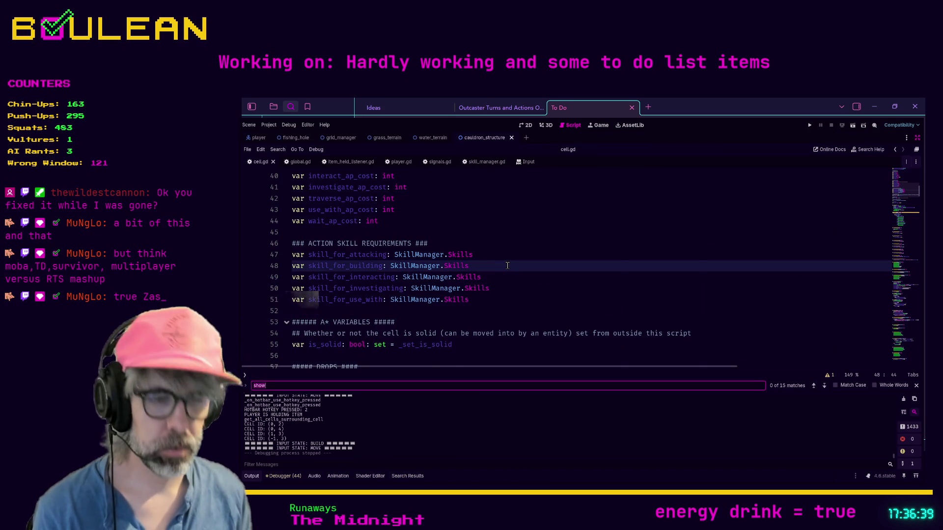
{"action": "type", "text": "update_al"}
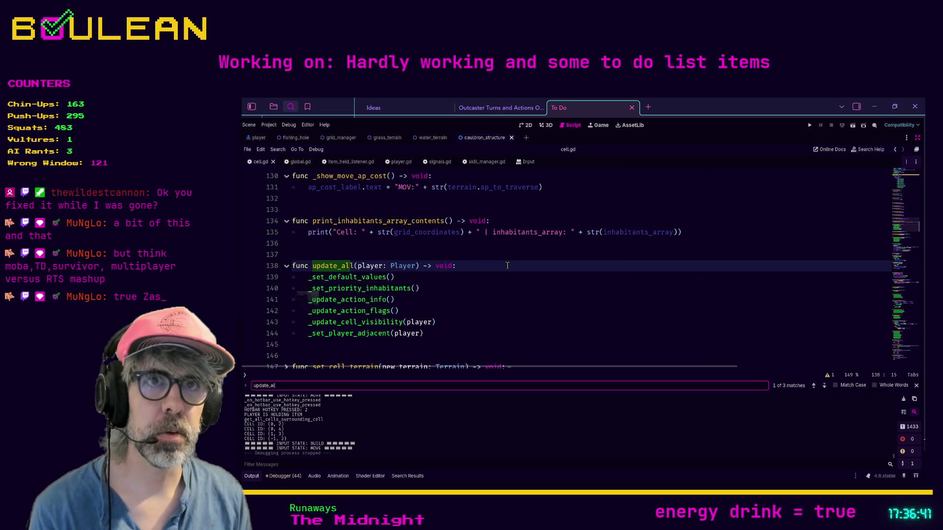
{"action": "left_click", "coordinate": [507, 266]}
{"action": "key", "text": "ctrl+alt+b"}
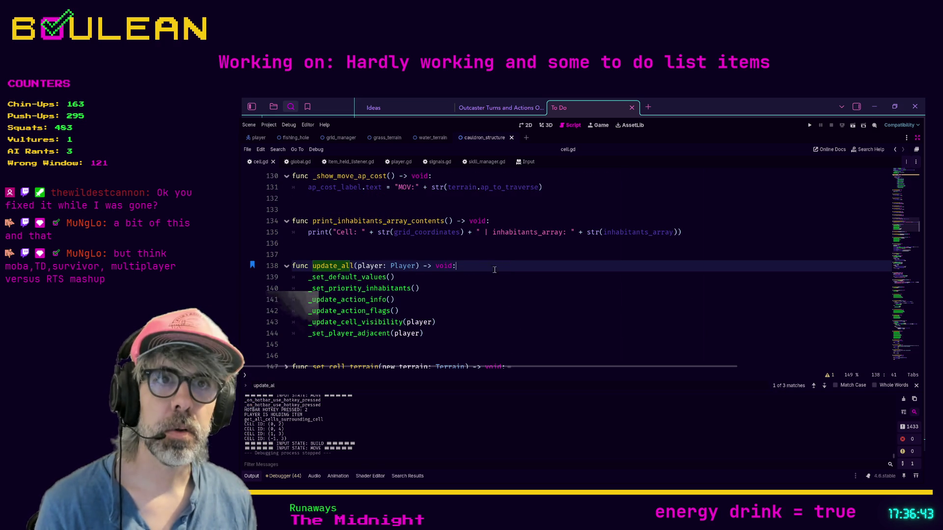
{"action": "left_click", "coordinate": [371, 334], "text": "ctrl"}
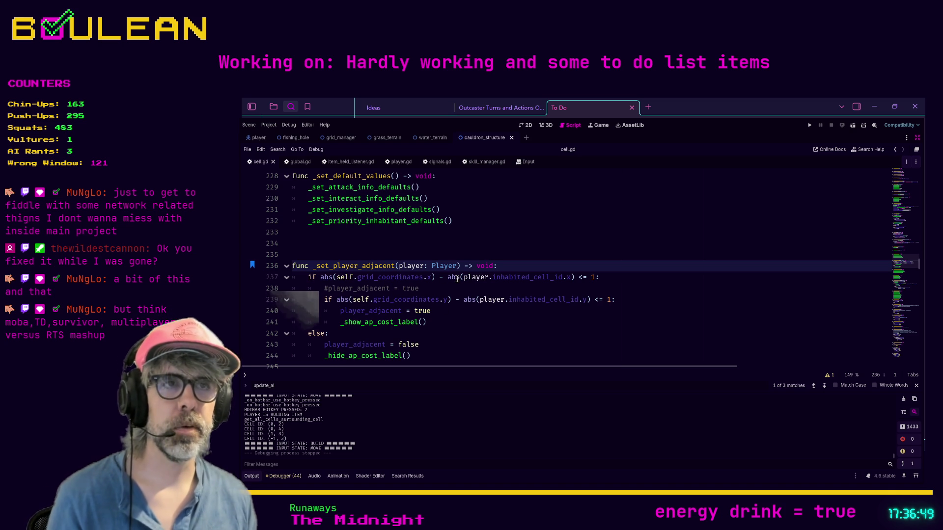
Delete the commented-out player_adjacent line from _set_player_adjacent
{"action": "left_click", "coordinate": [430, 291]}
{"action": "key", "text": "shift+Home"}
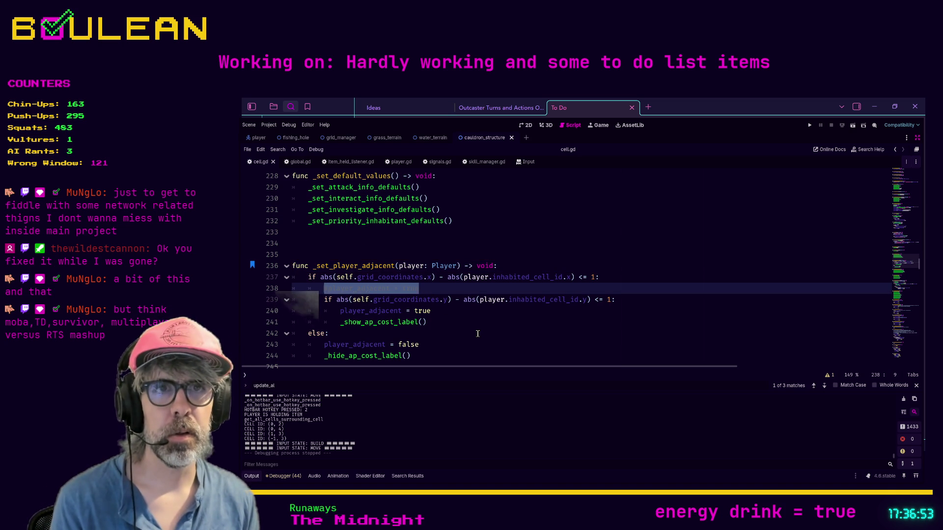
{"action": "key", "text": "BackSpace"}
{"action": "key", "text": "BackSpace"}
{"action": "key", "text": "BackSpace"}
{"action": "key", "text": "BackSpace"}
{"action": "scroll", "coordinate": [368, 309], "scroll_direction": "down", "scroll_amount": 1}
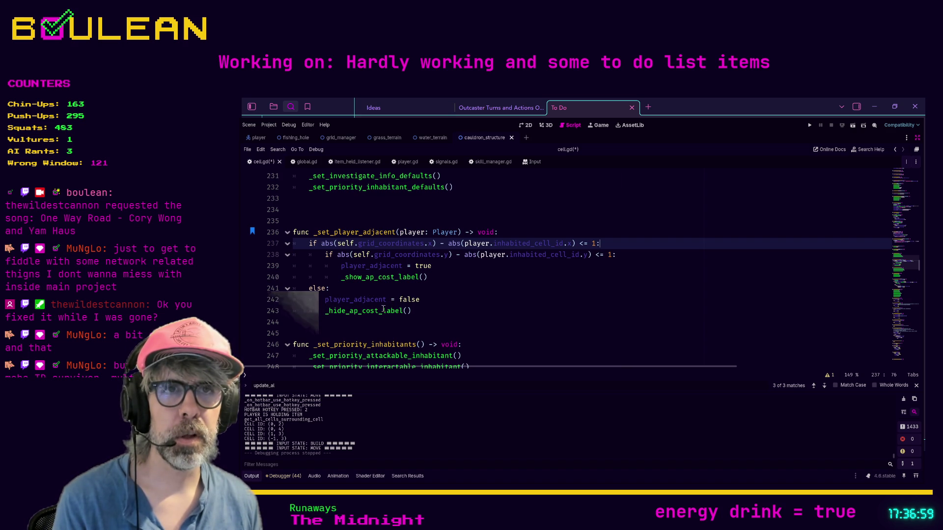
Jump to _hide_ap_cost_label and bookmark it and _show_ap_cost_label (lines 105 and 100)
{"action": "left_click", "coordinate": [359, 312]}
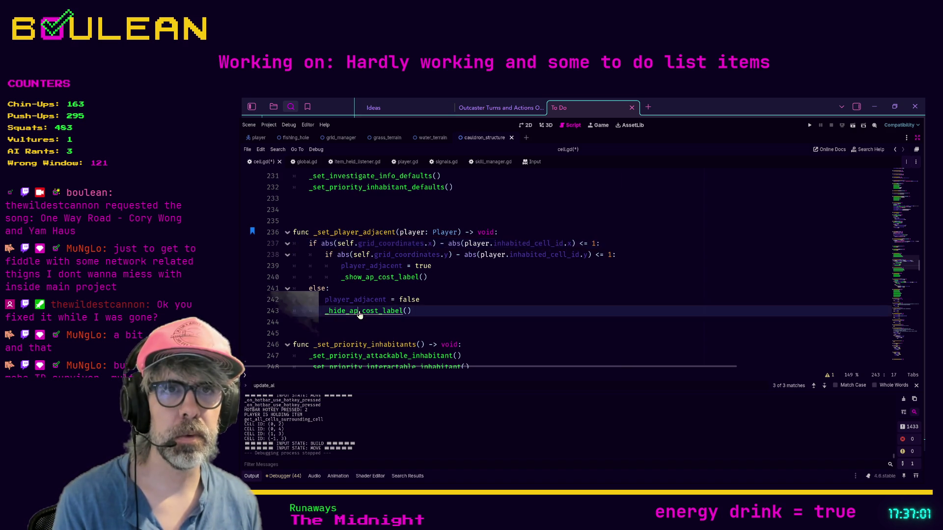
{"action": "left_click", "coordinate": [358, 312], "text": "ctrl"}
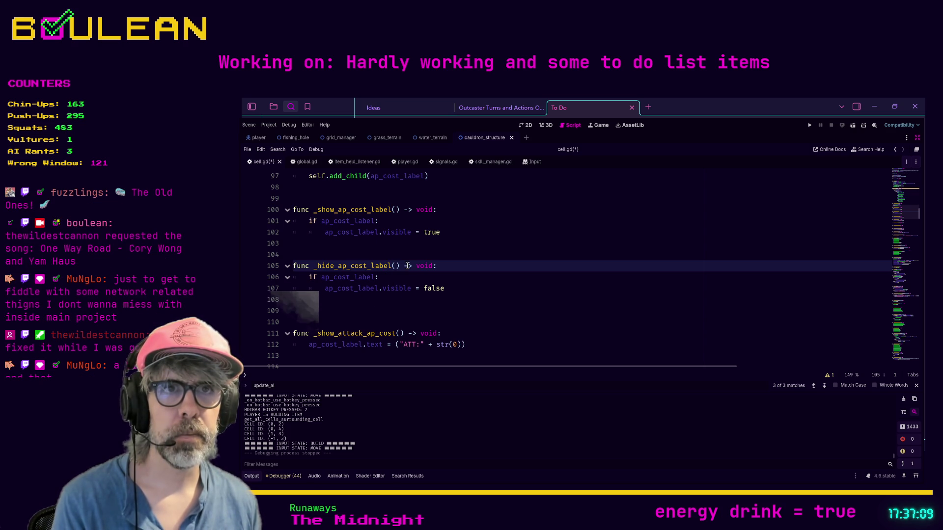
{"action": "left_click", "coordinate": [440, 266]}
{"action": "key", "text": "ctrl+alt+b"}
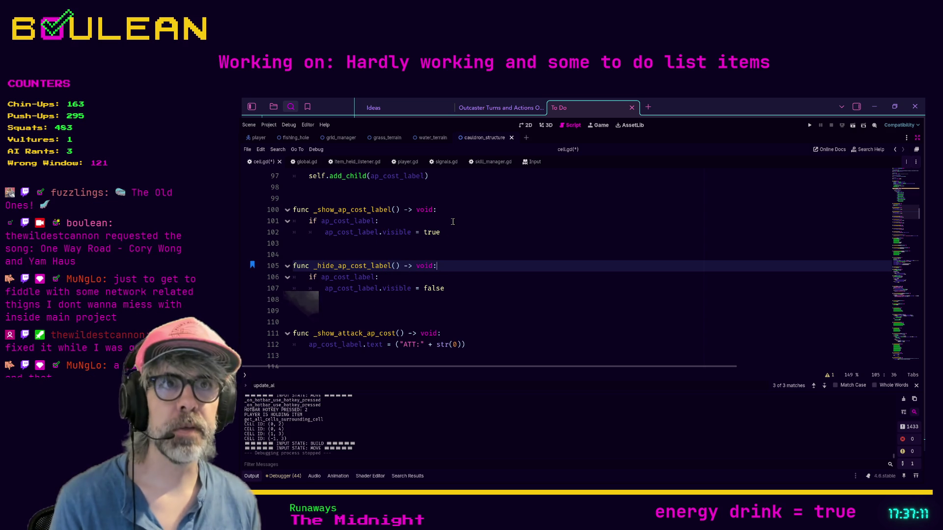
{"action": "left_click", "coordinate": [445, 210]}
{"action": "key", "text": "ctrl+alt+b"}
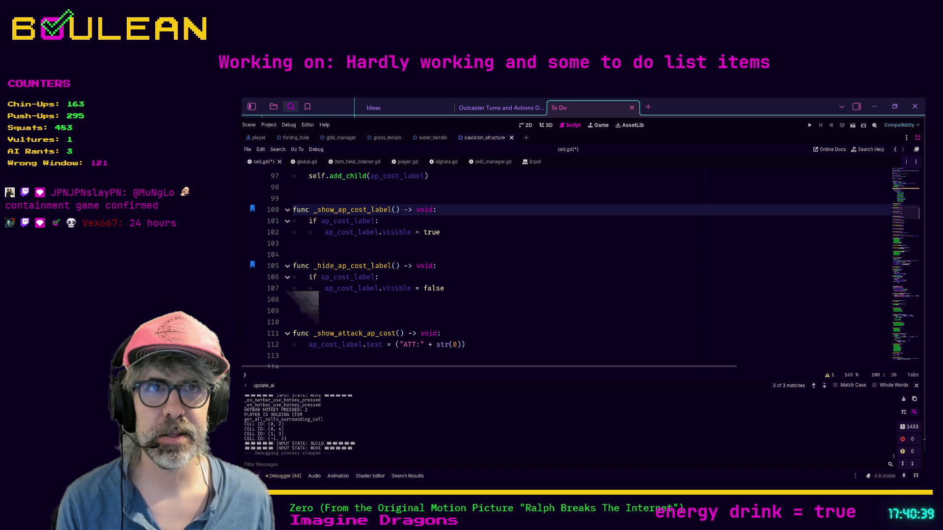
Remove an extra blank line below _hide_ap_cost_label and review the nearby AP label functions
{"action": "left_click", "coordinate": [302, 311]}
{"action": "key", "text": "BackSpace"}
{"action": "key", "text": "Down"}
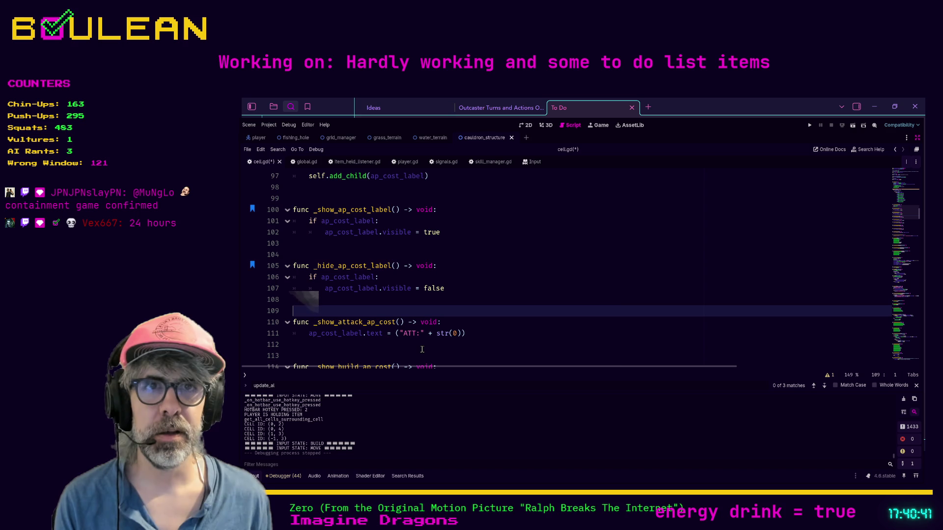
{"action": "key", "text": "Down"}
{"action": "key", "text": "Down"}
{"action": "scroll", "coordinate": [522, 327], "scroll_direction": "down", "scroll_amount": 1}
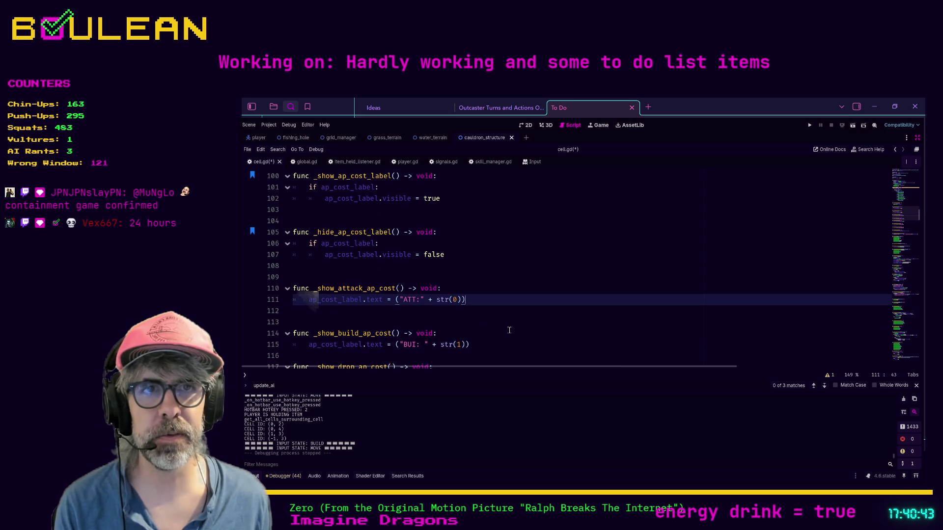
{"action": "left_click", "coordinate": [483, 320]}
{"action": "scroll", "coordinate": [482, 320], "scroll_direction": "down", "scroll_amount": 1}
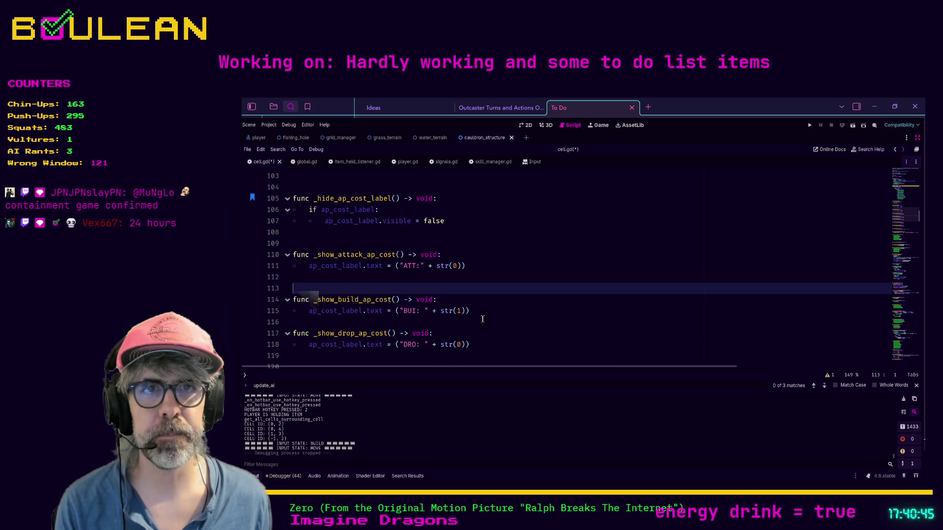
{"action": "scroll", "coordinate": [483, 320], "scroll_direction": "up", "scroll_amount": 11}
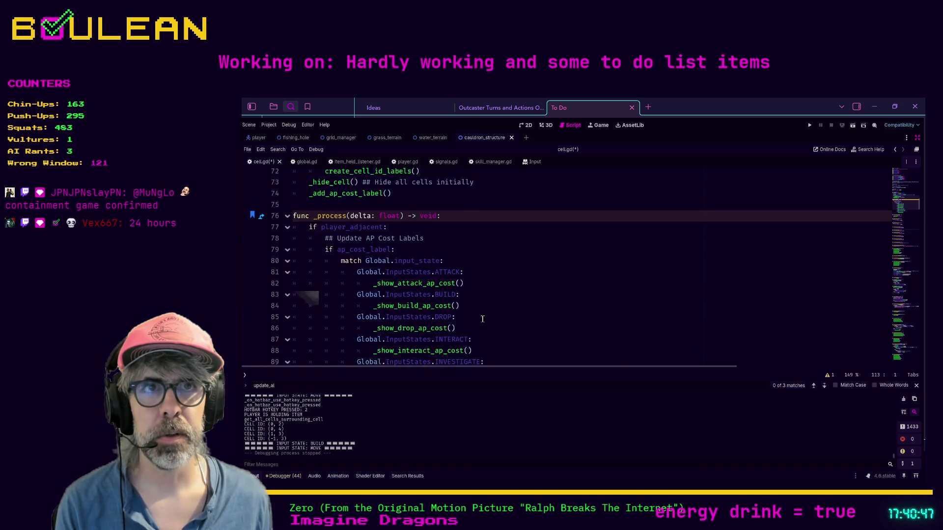
{"action": "scroll", "coordinate": [482, 319], "scroll_direction": "down", "scroll_amount": 5}
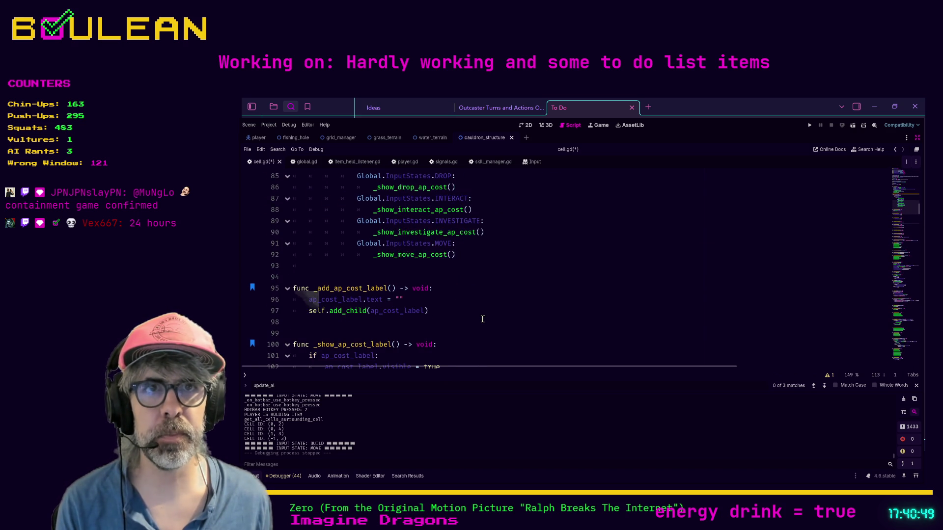
{"action": "scroll", "coordinate": [483, 320], "scroll_direction": "down", "scroll_amount": 2}
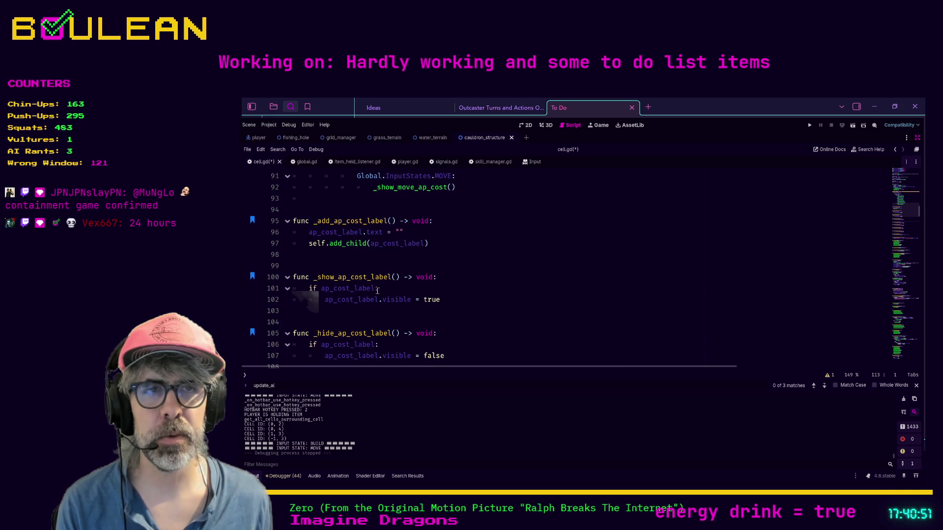
{"action": "scroll", "coordinate": [417, 314], "scroll_direction": "down", "scroll_amount": 1}
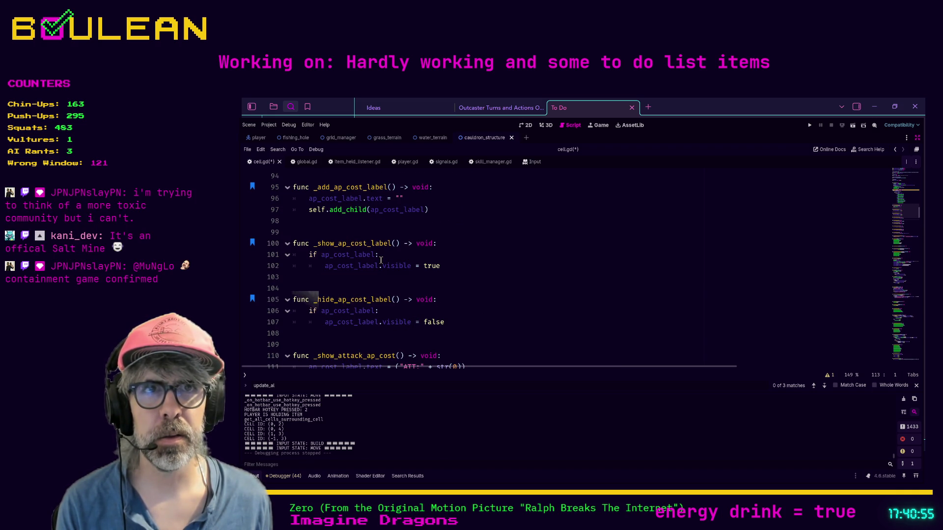
{"action": "left_click", "coordinate": [416, 284]}
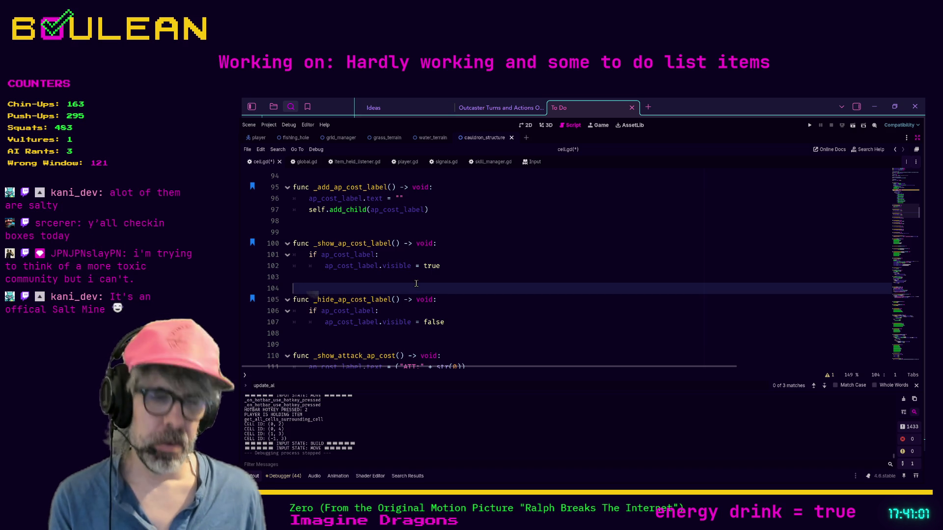
{"action": "scroll", "coordinate": [472, 283], "scroll_direction": "down", "scroll_amount": 1}
{"action": "key", "text": "Down"}
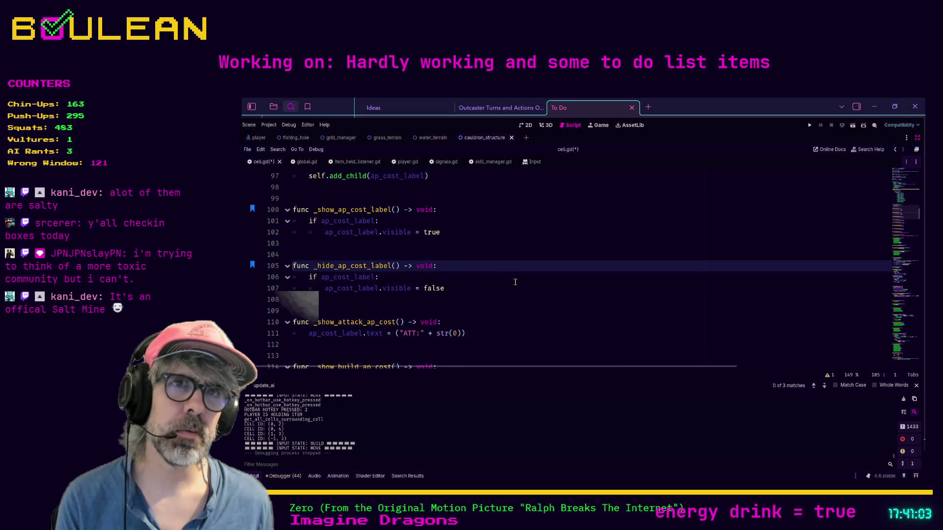
Jump to the bookmarked update_all, inspect _set_player_adjacent, then search 'update_all' back to its definition
{"action": "key", "text": "ctrl+b"}
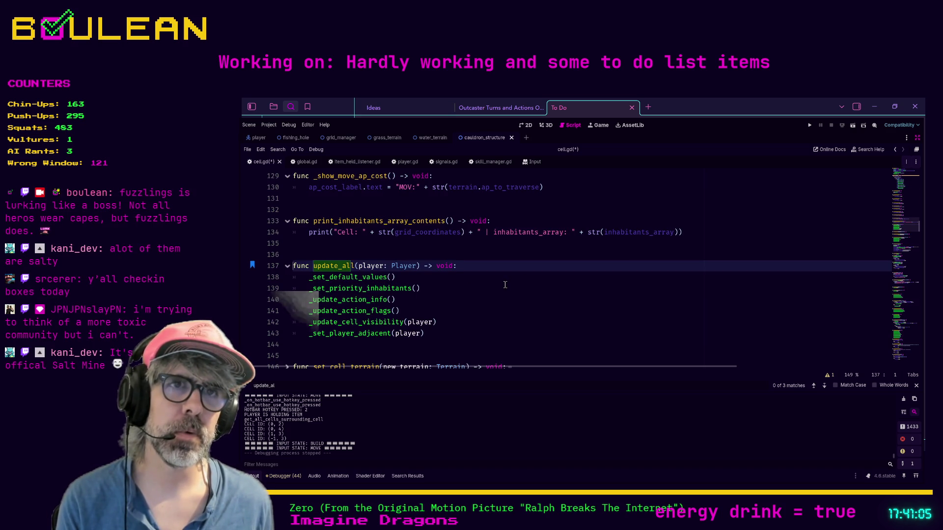
{"action": "scroll", "coordinate": [481, 287], "scroll_direction": "down", "scroll_amount": 1}
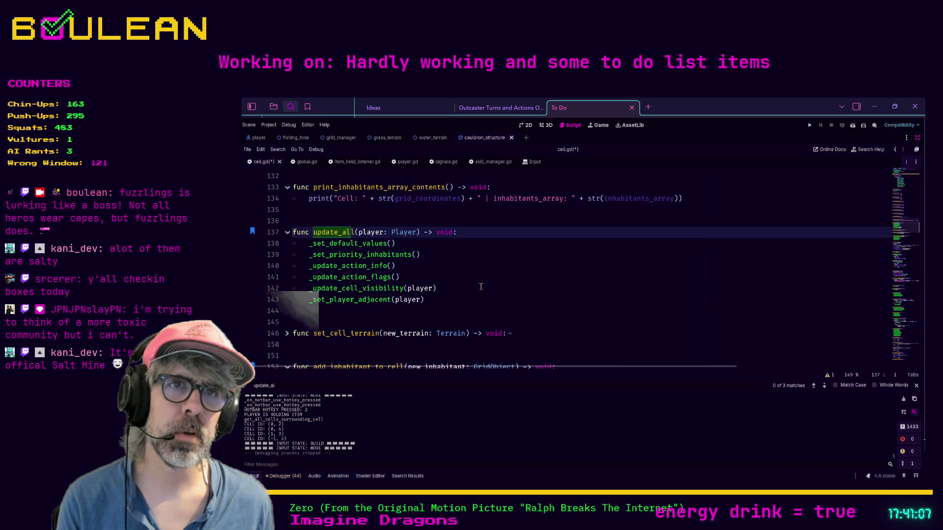
{"action": "left_click", "coordinate": [373, 301], "text": "ctrl"}
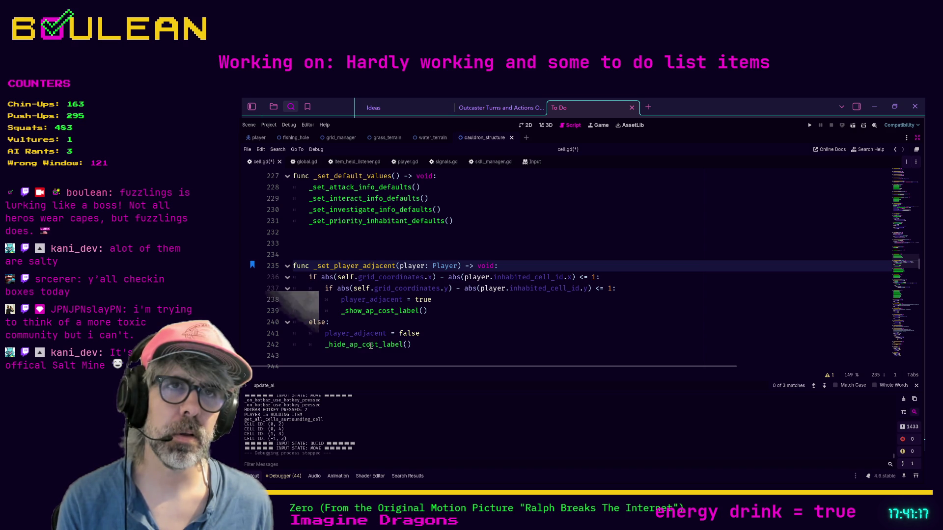
{"action": "left_click_drag", "start_coordinate": [348, 333], "coordinate": [351, 334]}
{"action": "key", "text": "ctrl+f"}
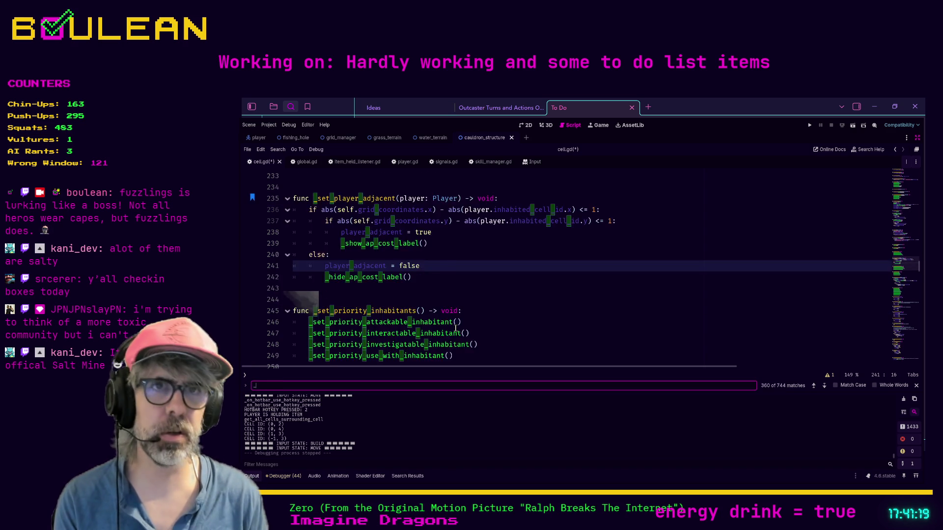
{"action": "type", "text": "update_all"}
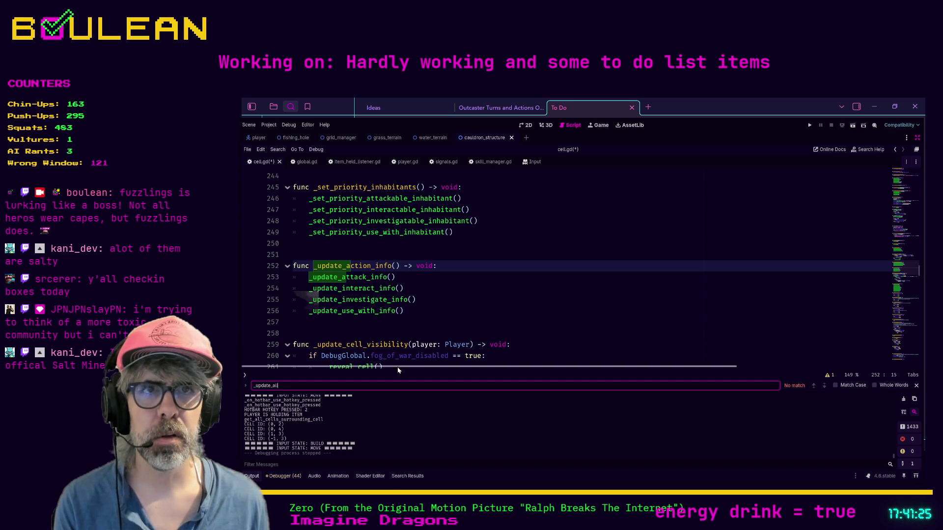
{"action": "double_click", "coordinate": [380, 384]}
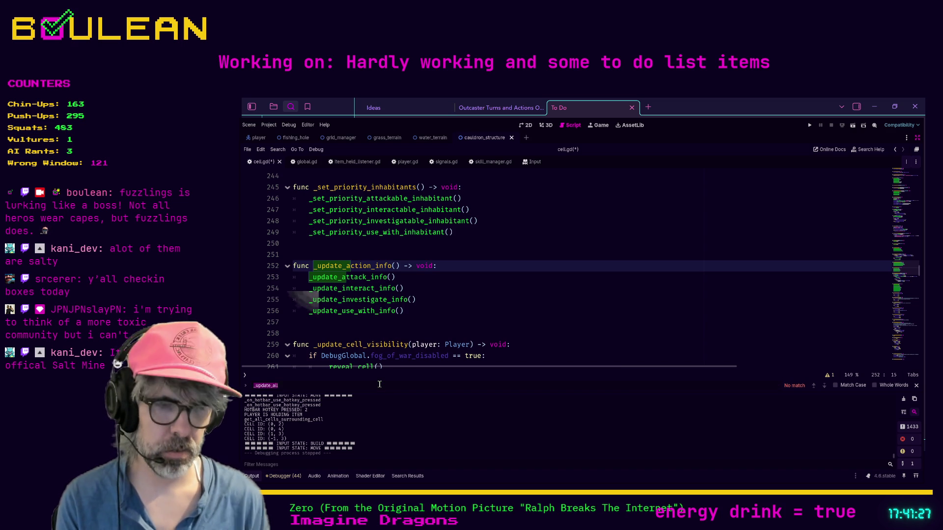
{"action": "type", "text": "update_all"}
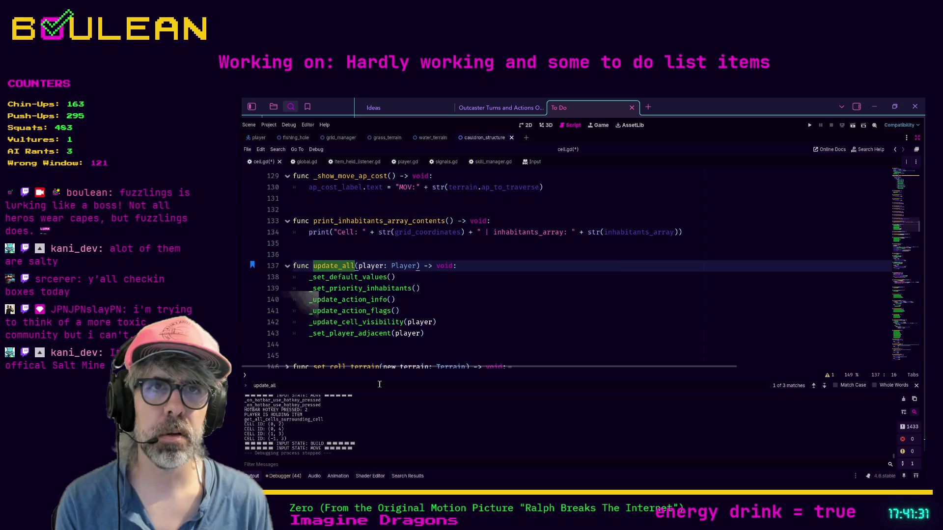
{"action": "key", "text": "Return"}
{"action": "key", "text": "Return"}
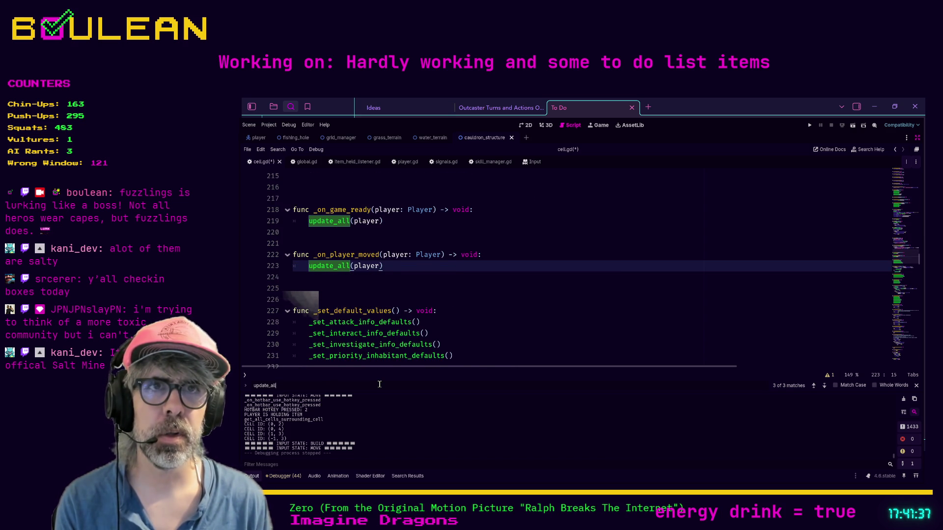
{"action": "key", "text": "Return"}
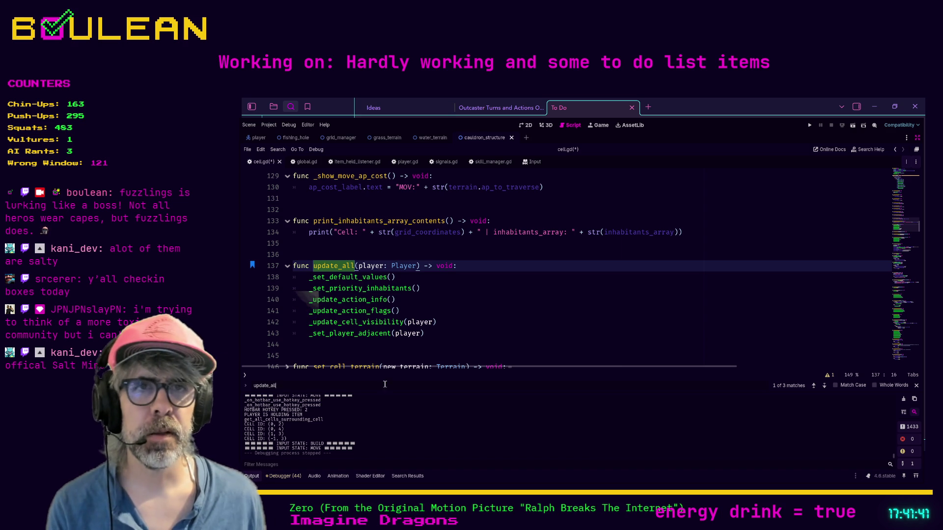
Move the _set_player_adjacent call above _update_cell_visibility, save cell.gd, and run the game
{"action": "scroll", "coordinate": [403, 328], "scroll_direction": "down", "scroll_amount": 1}
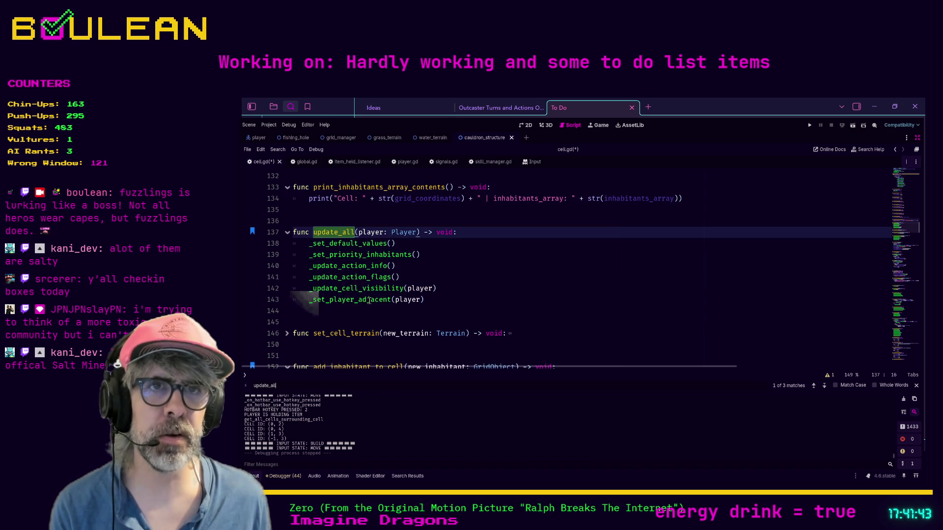
{"action": "left_click", "coordinate": [425, 300]}
{"action": "key", "text": "alt+Up"}
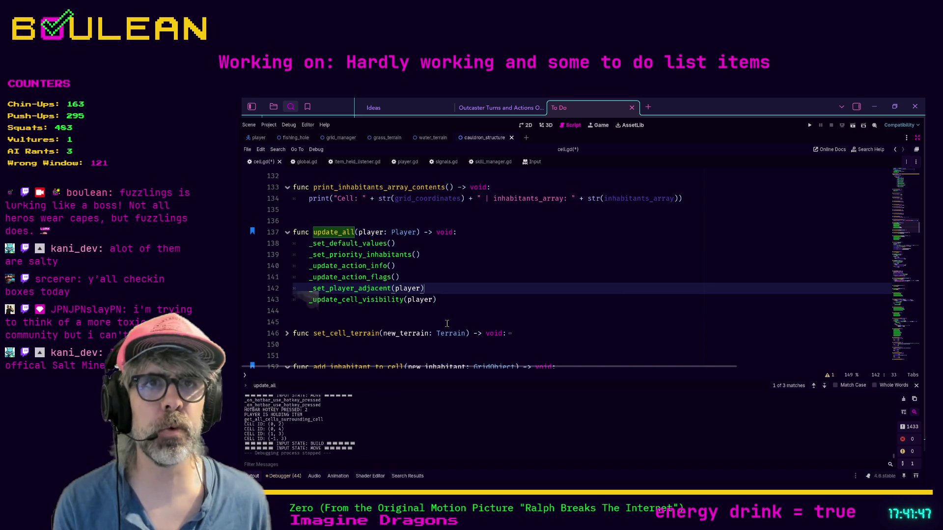
{"action": "left_click", "coordinate": [453, 299]}
{"action": "key", "text": "ctrl+s"}
{"action": "key", "text": "F5"}
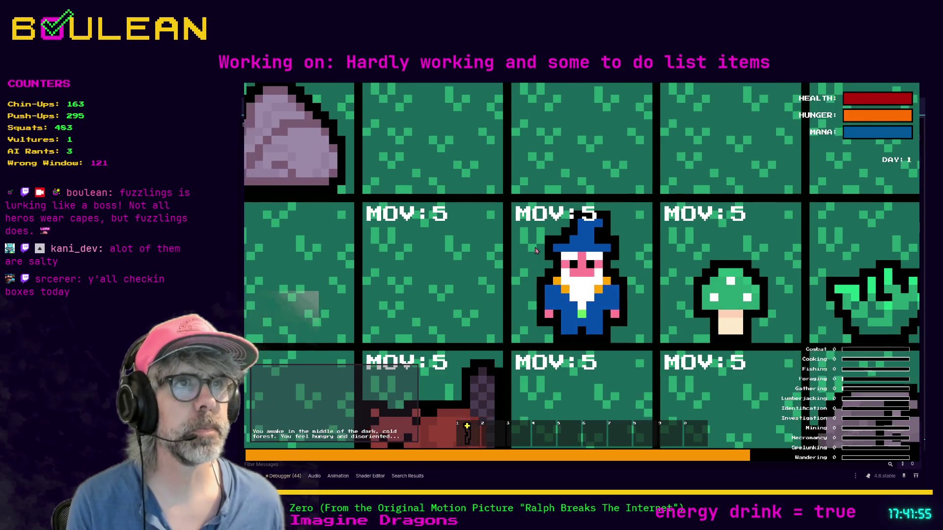
Walk the wizard two tiles left and two down, watching MOV:5 labels, then stop the game
{"action": "scroll", "coordinate": [553, 232], "scroll_direction": "down", "scroll_amount": 5}
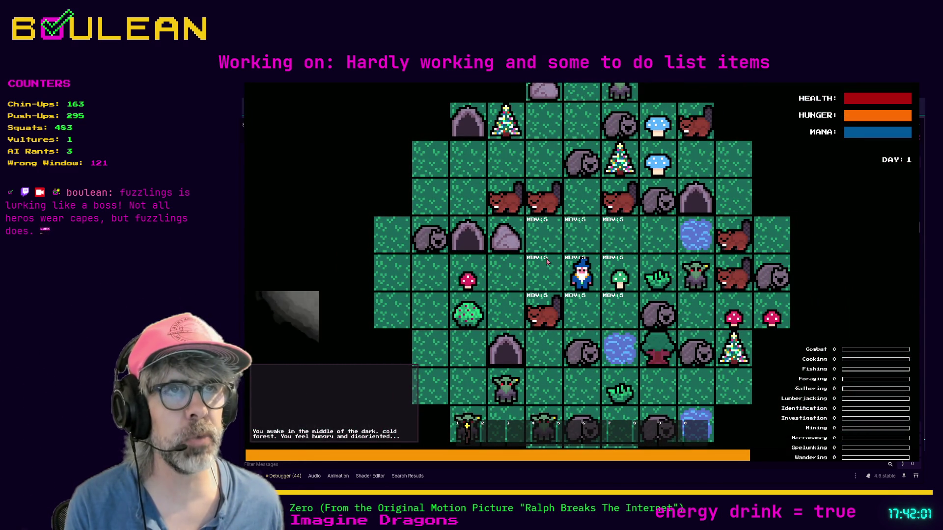
{"action": "scroll", "coordinate": [609, 247], "scroll_direction": "up", "scroll_amount": 1}
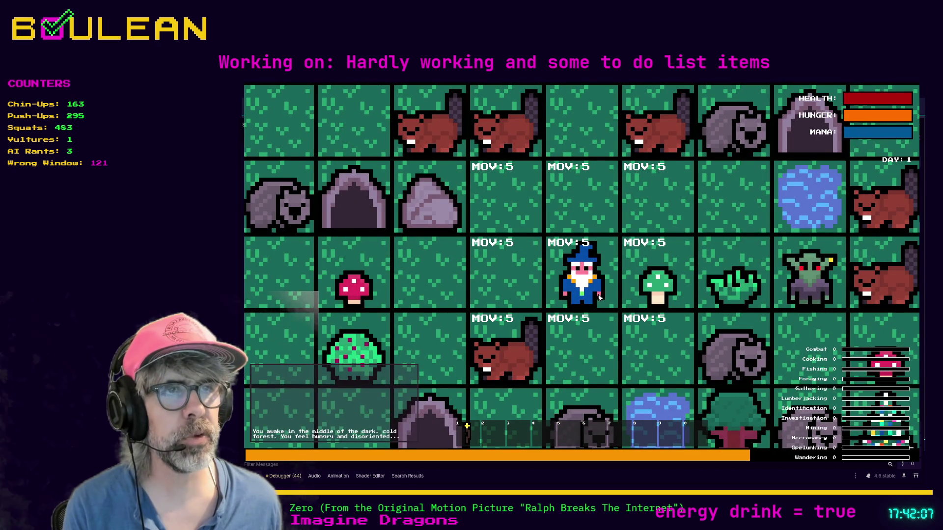
{"action": "key", "text": "Left"}
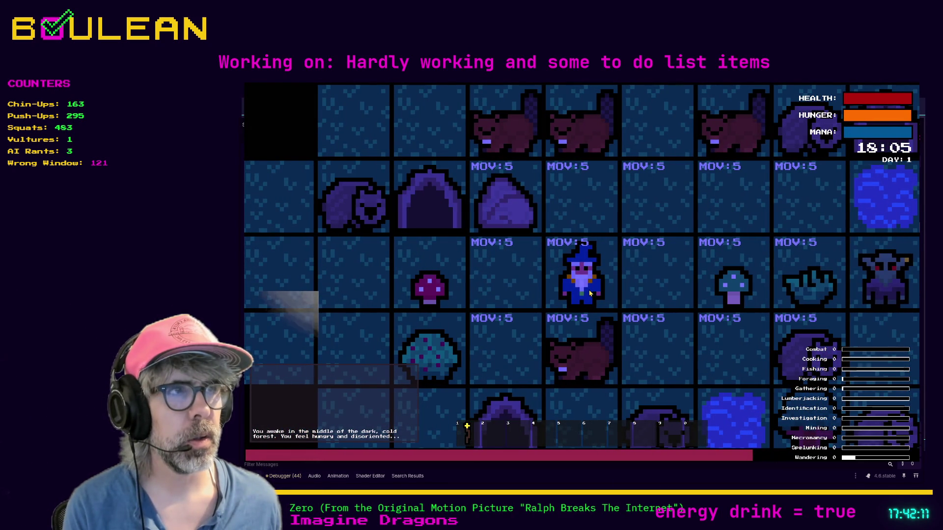
{"action": "key", "text": "Left"}
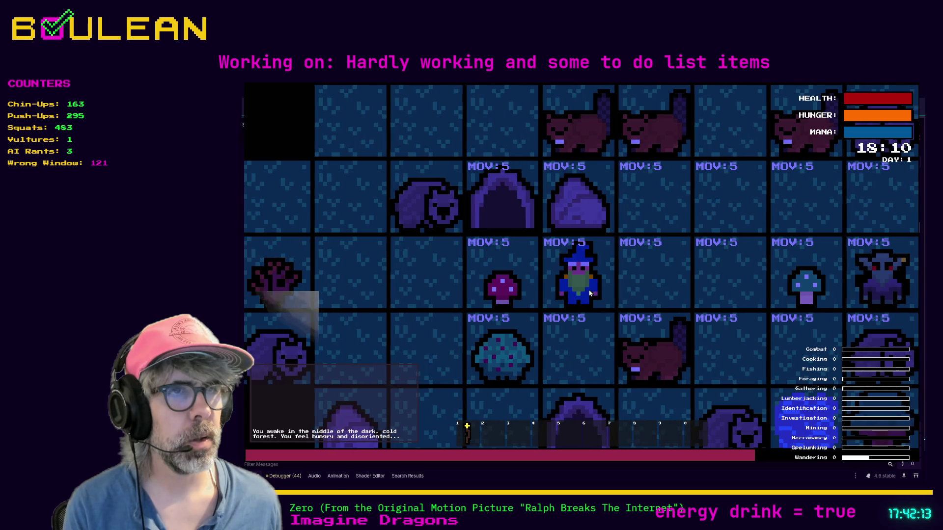
{"action": "scroll", "coordinate": [589, 293], "scroll_direction": "down", "scroll_amount": 3}
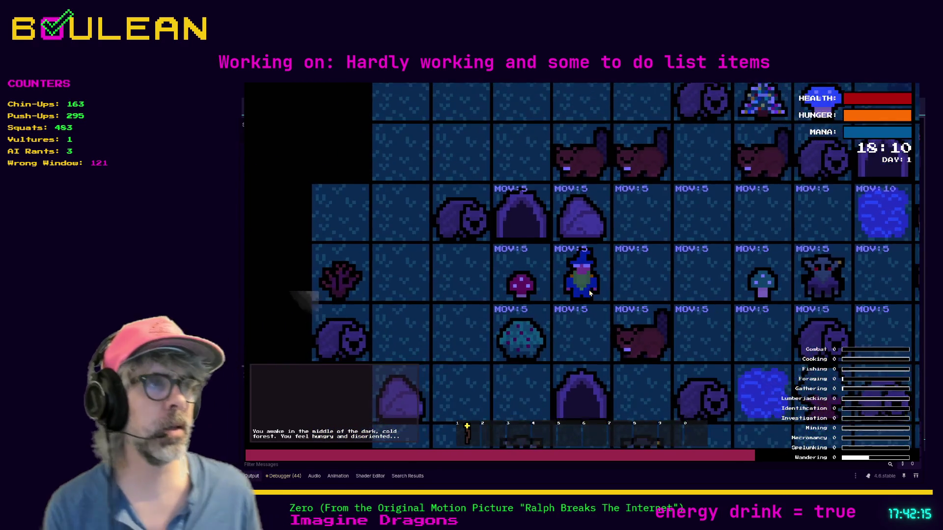
{"action": "key", "text": "Down"}
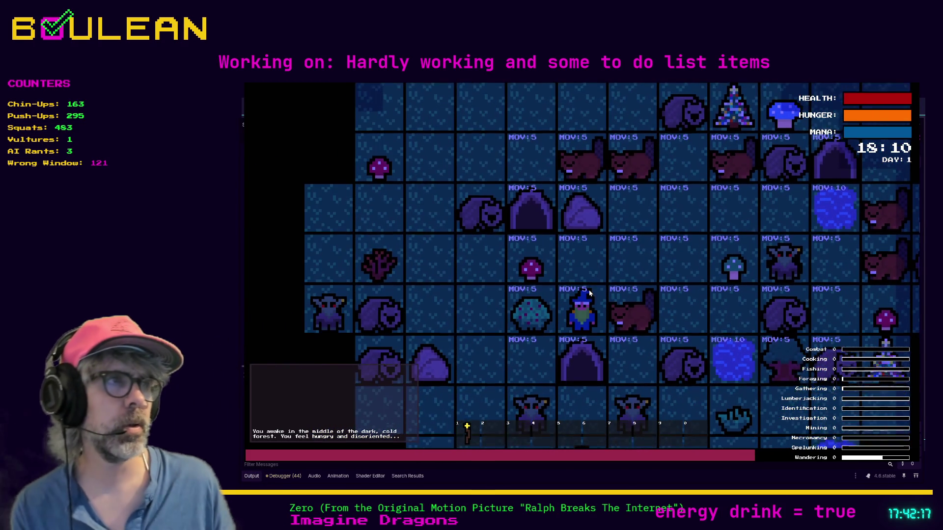
{"action": "key", "text": "Down"}
{"action": "key", "text": "F8"}
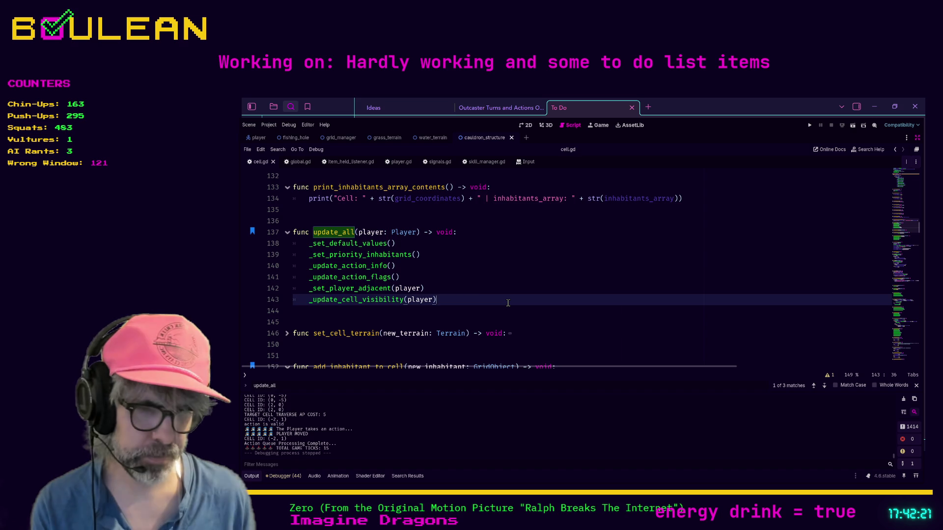
Search for _process and delete the '## Update AP Cost Labels' comment line
{"action": "key", "text": "ctrl+f"}
{"action": "type", "text": "_process"}
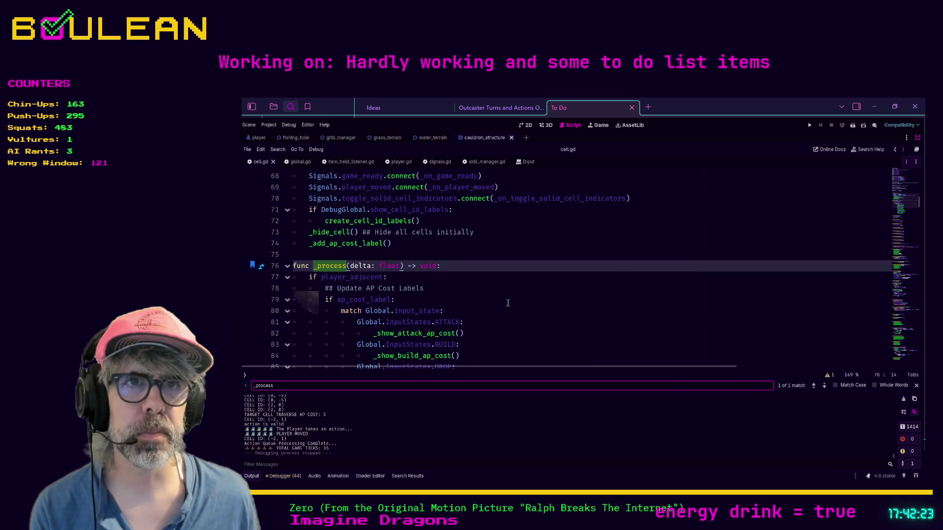
{"action": "scroll", "coordinate": [490, 288], "scroll_direction": "down", "scroll_amount": 2}
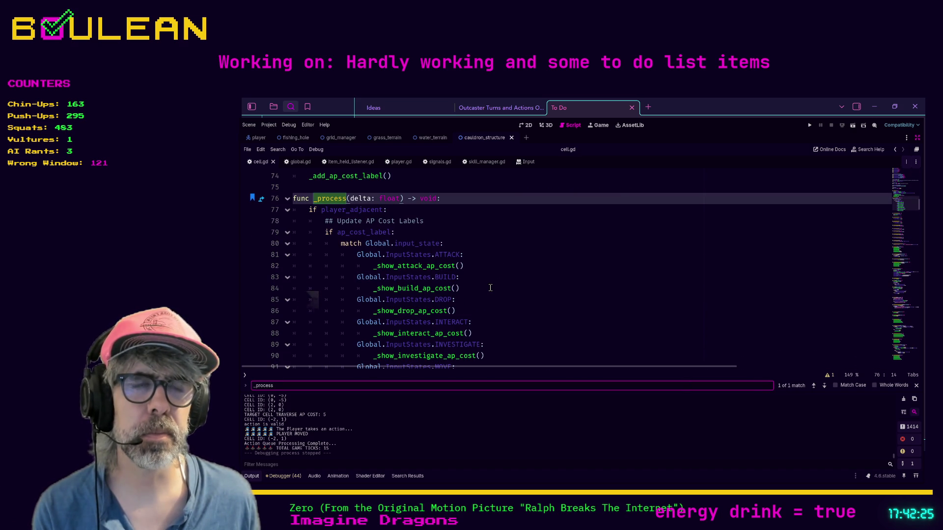
{"action": "left_click", "coordinate": [441, 221]}
{"action": "key", "text": "shift+Home"}
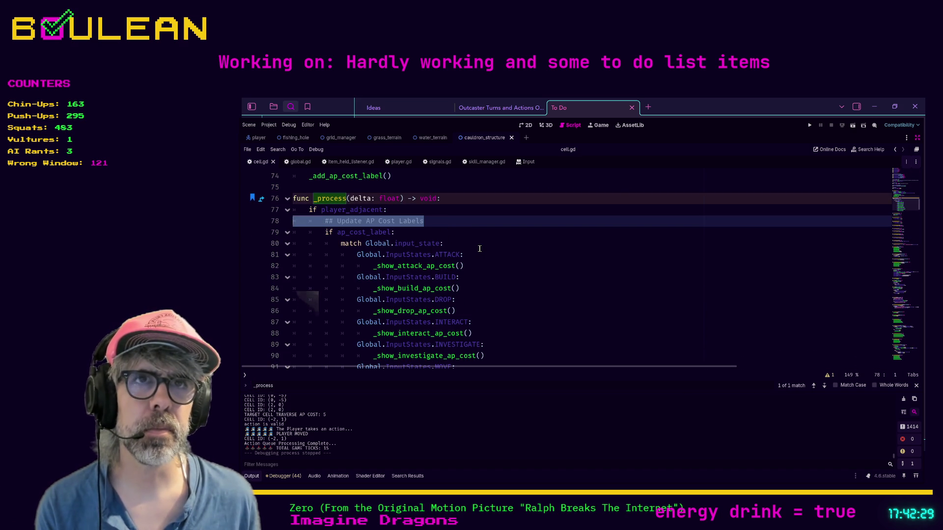
{"action": "key", "text": "BackSpace"}
{"action": "key", "text": "BackSpace"}
{"action": "key", "text": "BackSpace"}
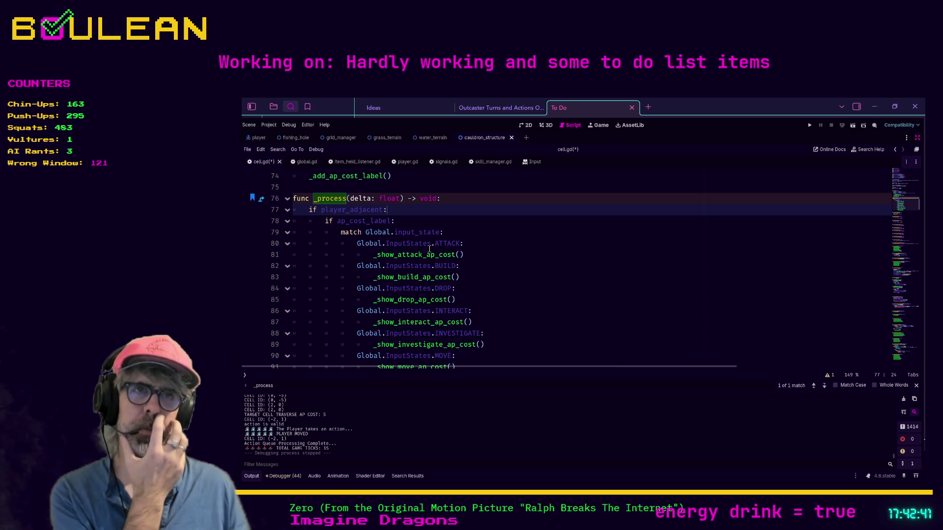
{"action": "left_click", "coordinate": [420, 256], "text": "ctrl"}
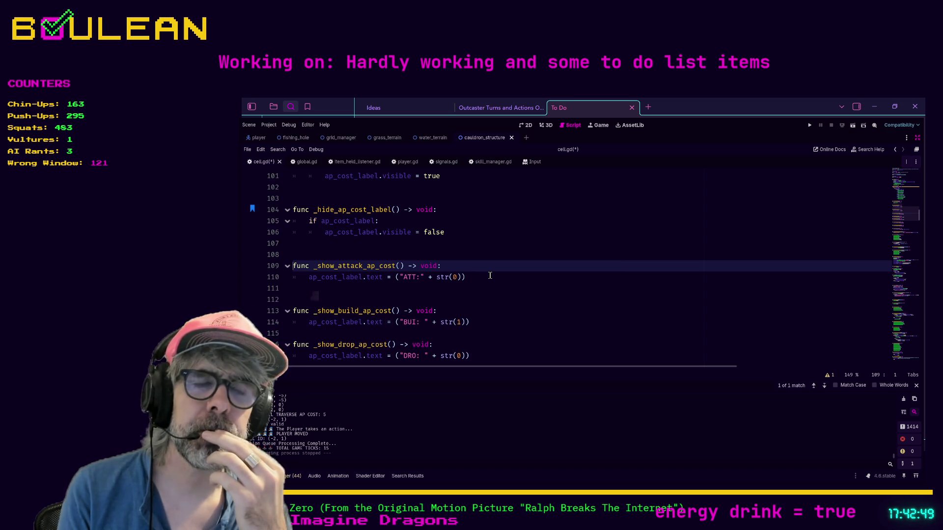
Move _hide_ap_cost_label() above player_adjacent = false in the else branch and save cell.gd
{"action": "key", "text": "ctrl+f"}
{"action": "type", "text": "player_"}
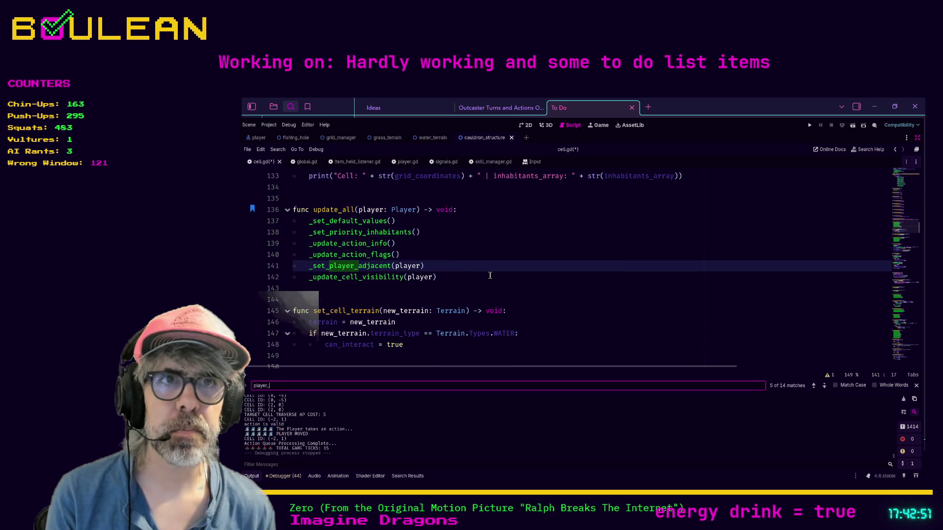
{"action": "type", "text": "adjacent"}
{"action": "key", "text": "Return"}
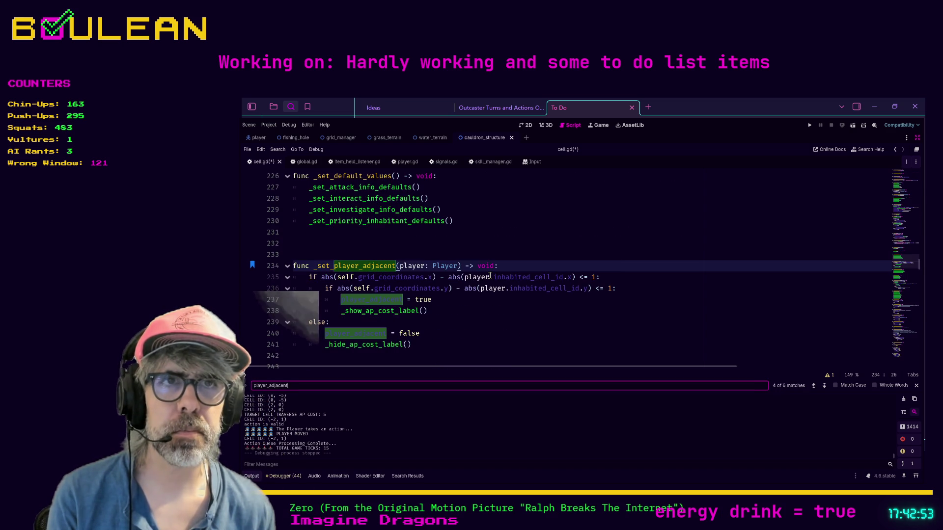
{"action": "left_click", "coordinate": [471, 324]}
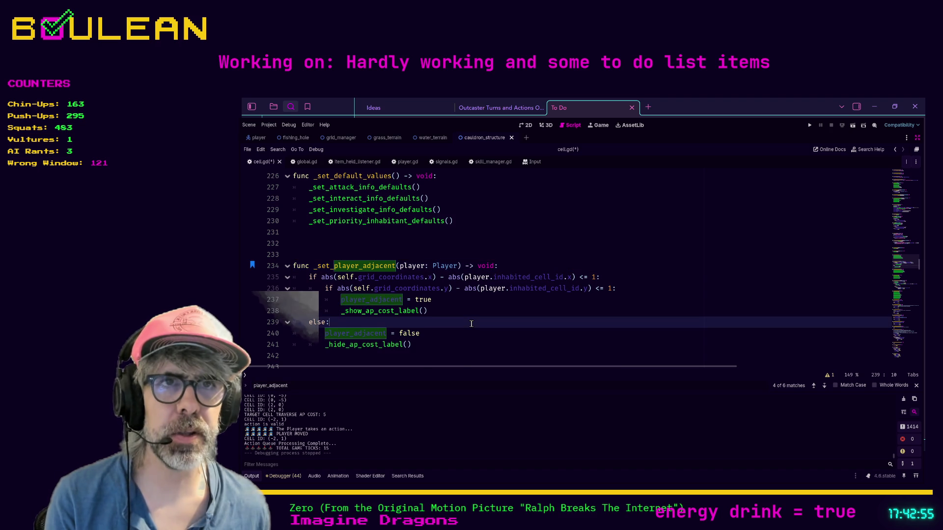
{"action": "scroll", "coordinate": [471, 324], "scroll_direction": "down", "scroll_amount": 1}
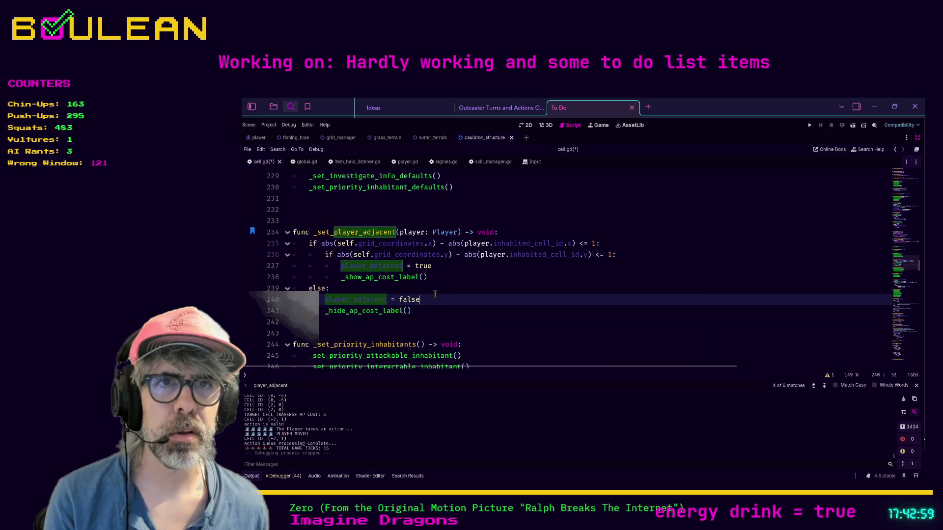
{"action": "left_click", "coordinate": [419, 299]}
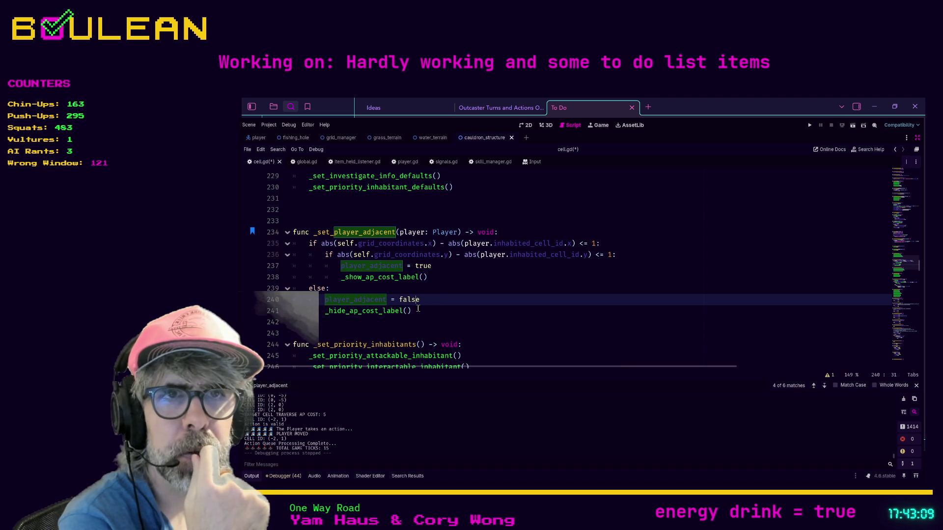
{"action": "left_click", "coordinate": [474, 314]}
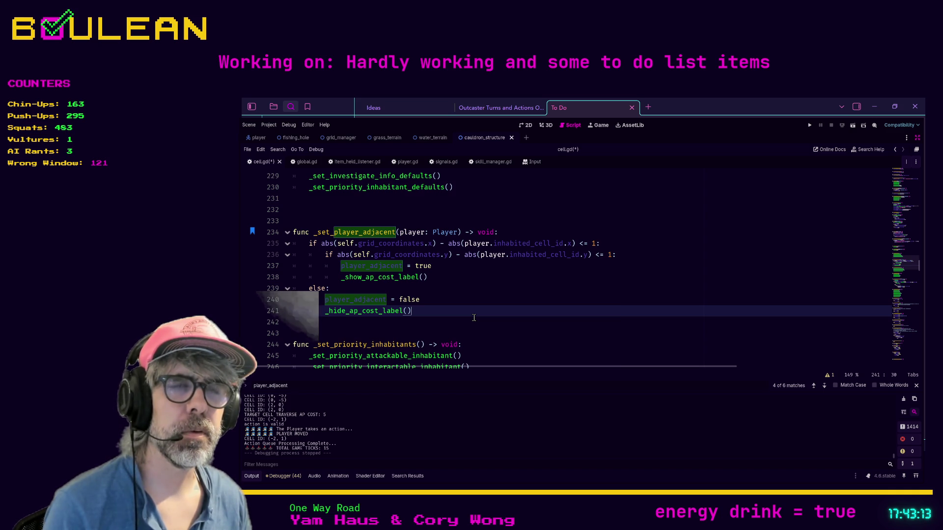
{"action": "key", "text": "alt+Up"}
{"action": "left_click", "coordinate": [454, 315]}
{"action": "key", "text": "ctrl+s"}
{"action": "key", "text": "F5"}
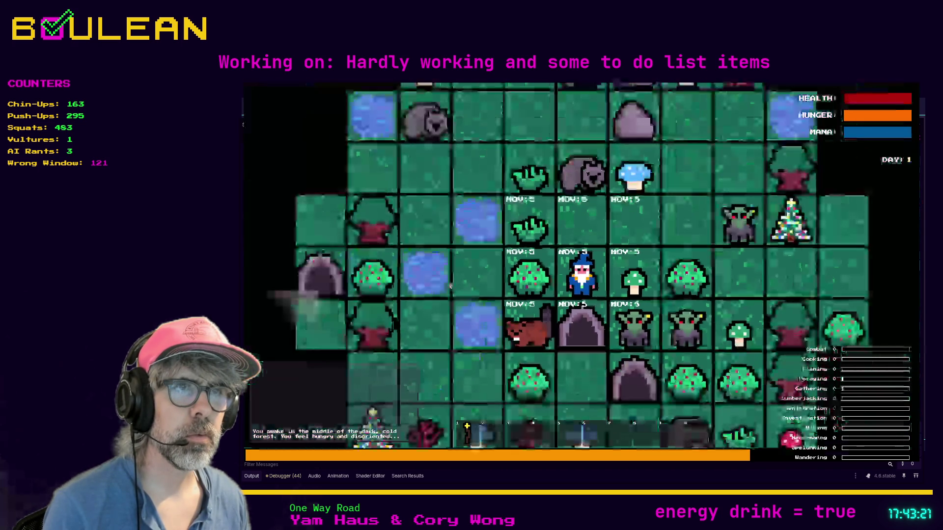
{"action": "key", "text": "Up"}
{"action": "key", "text": "Right"}
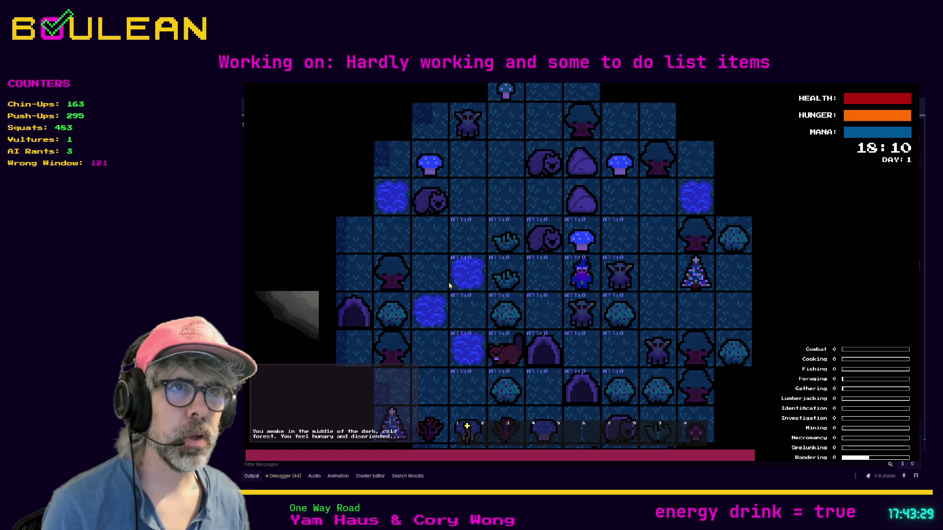
{"action": "key", "text": "ctrl+Right"}
{"action": "key", "text": "ctrl+Right"}
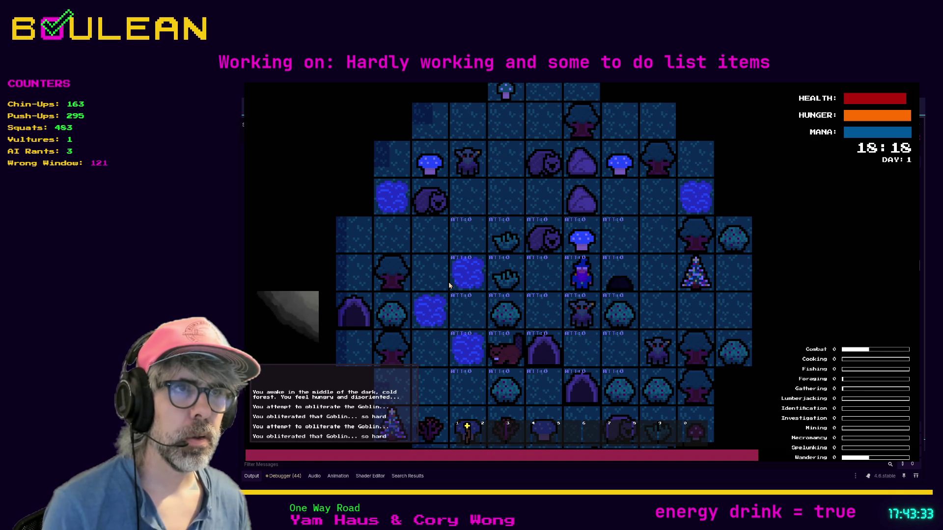
{"action": "key", "text": "ctrl+Right"}
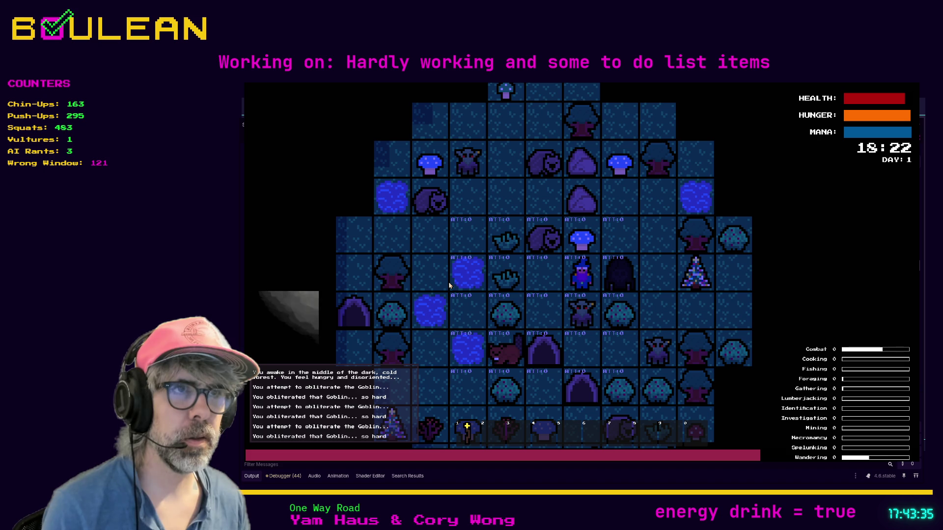
{"action": "key", "text": "ctrl+Down"}
{"action": "key", "text": "ctrl+Down"}
{"action": "key", "text": "ctrl+Right"}
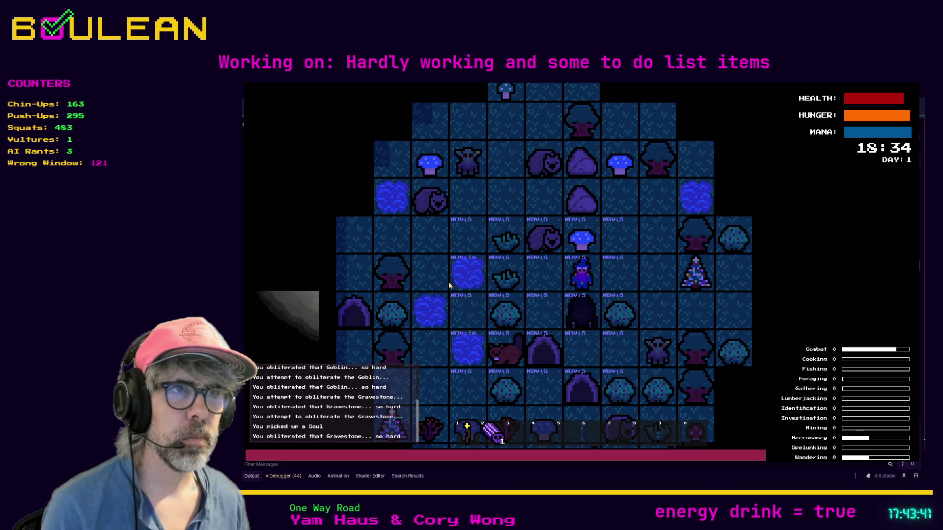
{"action": "key", "text": "Right"}
{"action": "key", "text": "Right"}
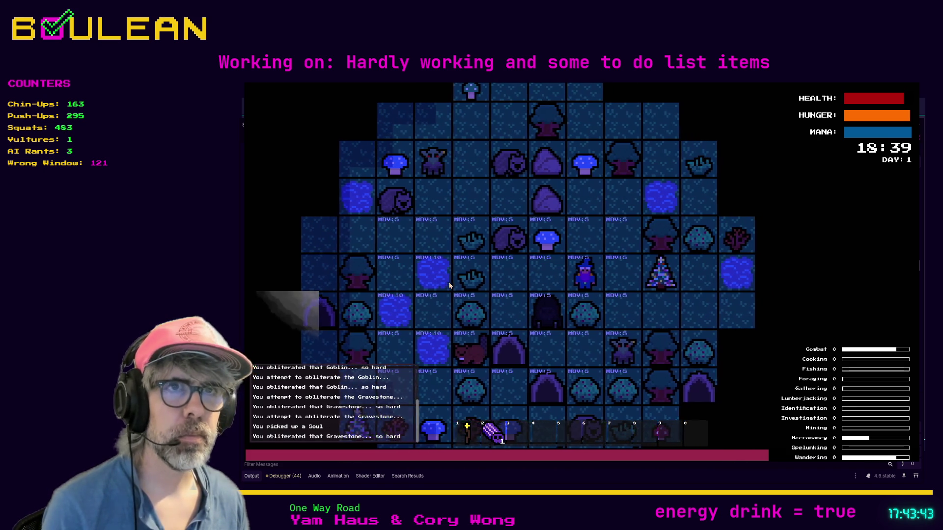
{"action": "key", "text": "Up"}
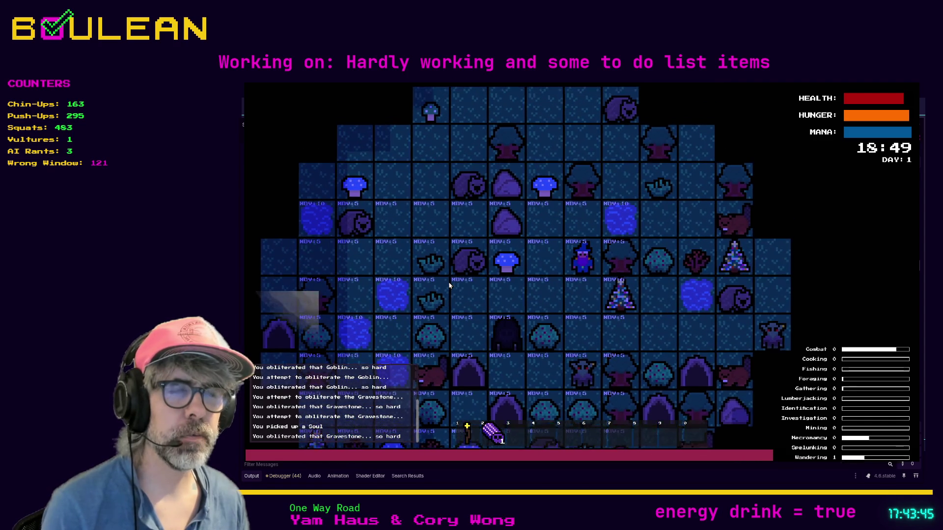
{"action": "key", "text": "F8"}
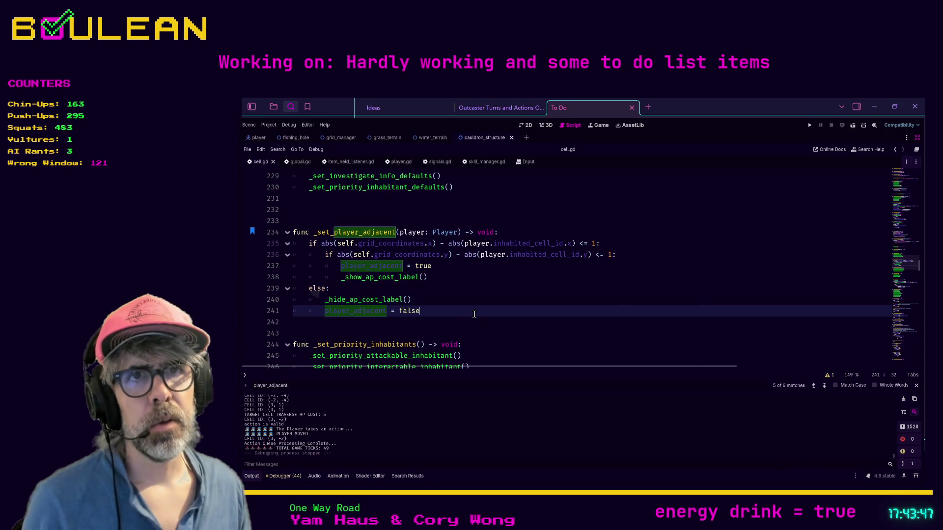
Add a 'HIDE' print line under the else: branch, then delete it again
{"action": "left_click", "coordinate": [433, 301]}
{"action": "left_click", "coordinate": [419, 292]}
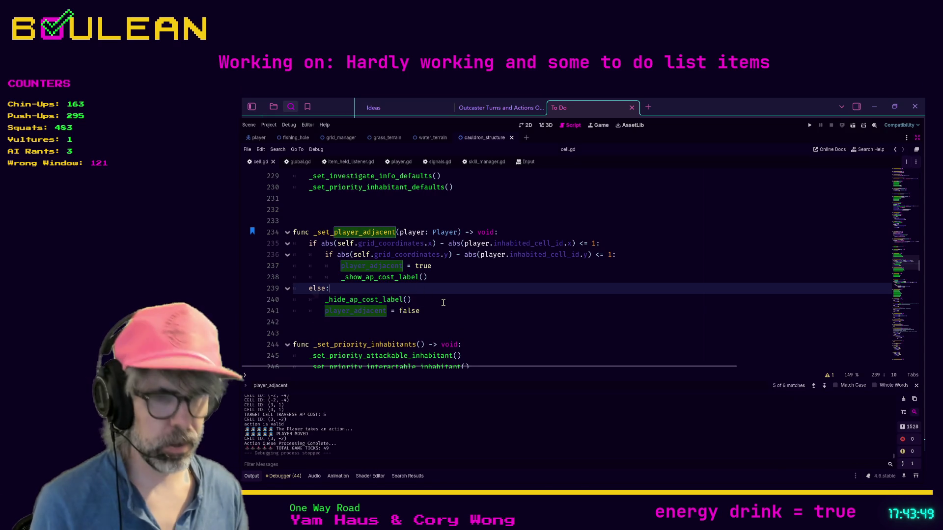
{"action": "key", "text": "Return"}
{"action": "type", "text": "print(\"HIDE"}
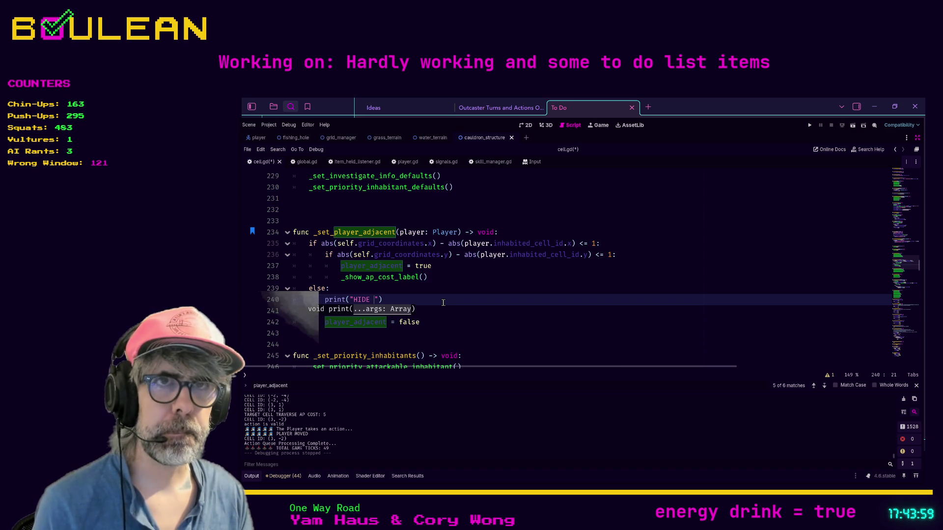
{"action": "key", "text": "End"}
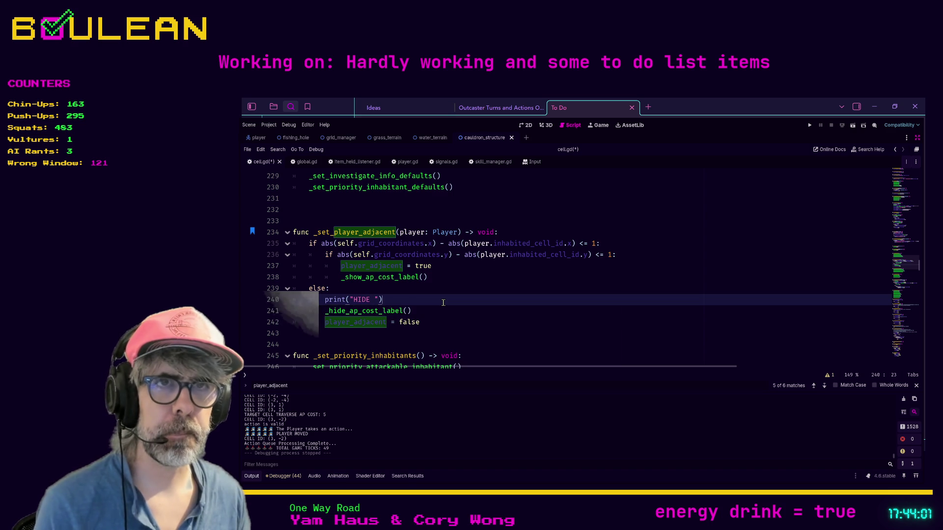
{"action": "key", "text": "shift+Home"}
{"action": "key", "text": "BackSpace"}
{"action": "key", "text": "BackSpace"}
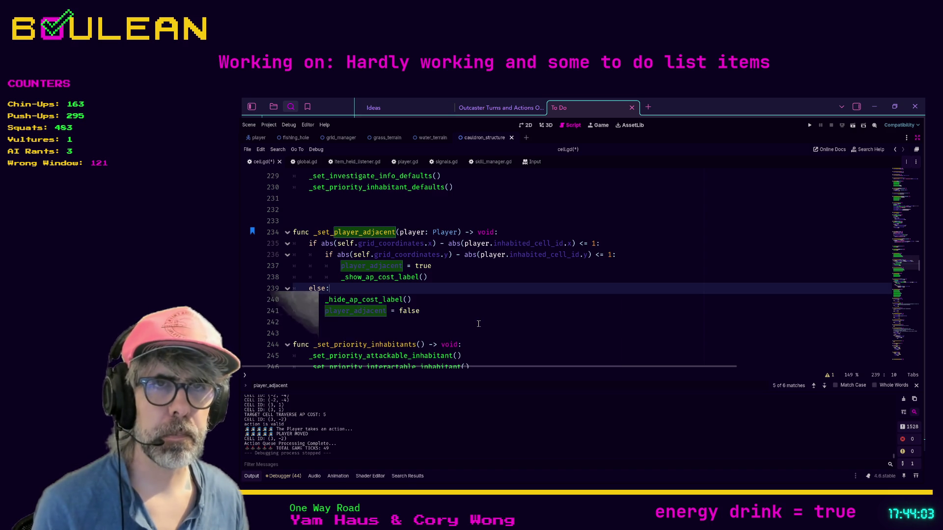
Add print("HIDE AP COST LABEL 1") and print("HIDE AP COST LABEL 2") inside _hide_ap_cost_label and save
{"action": "left_click", "coordinate": [374, 300], "text": "ctrl"}
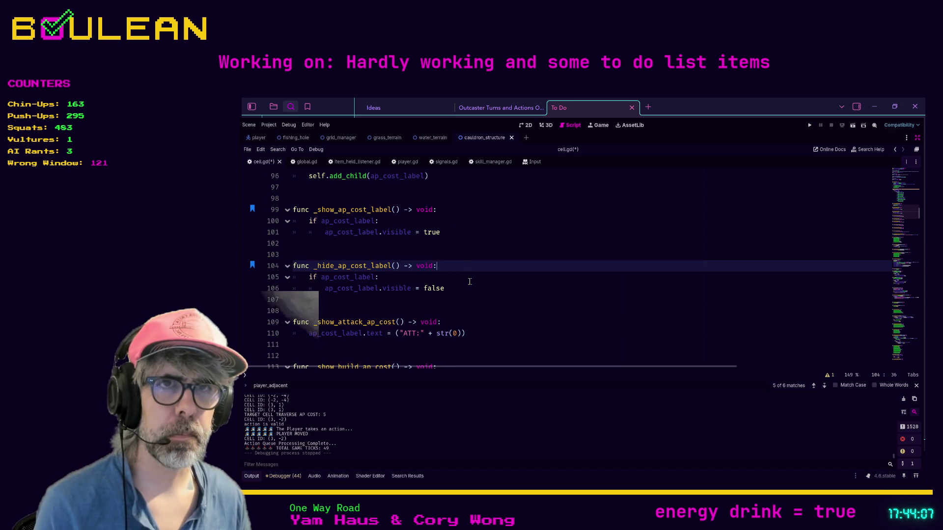
{"action": "key", "text": "Return"}
{"action": "type", "text": "print(\"HIDE AP COST LABEL"}
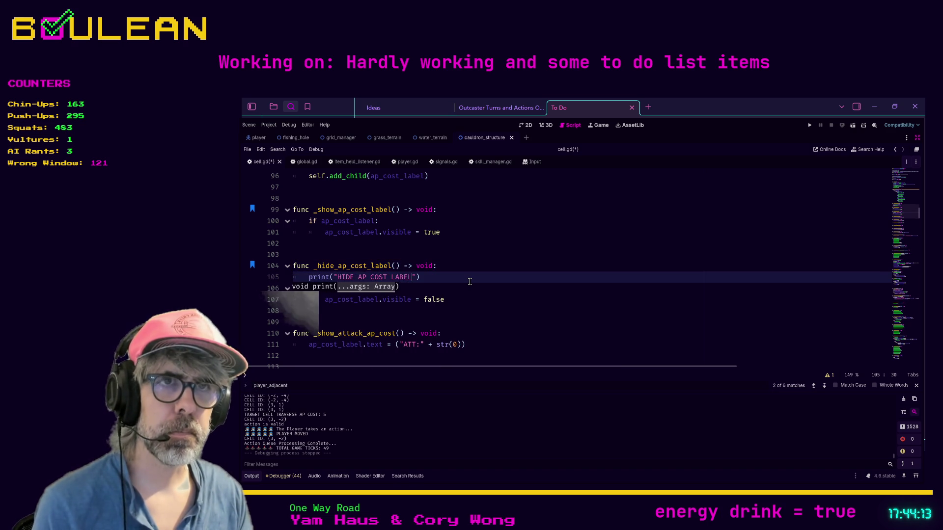
{"action": "key", "text": "Down"}
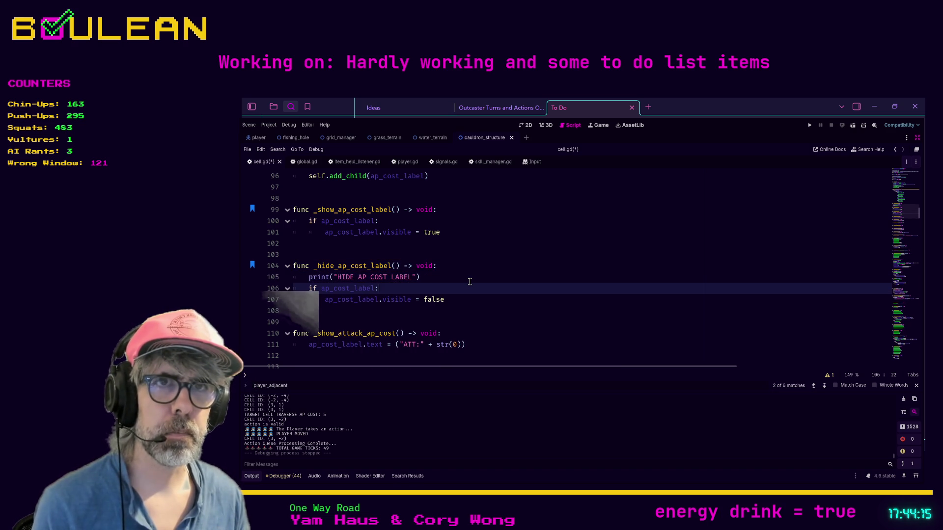
{"action": "key", "text": "Return"}
{"action": "type", "text": "print("}
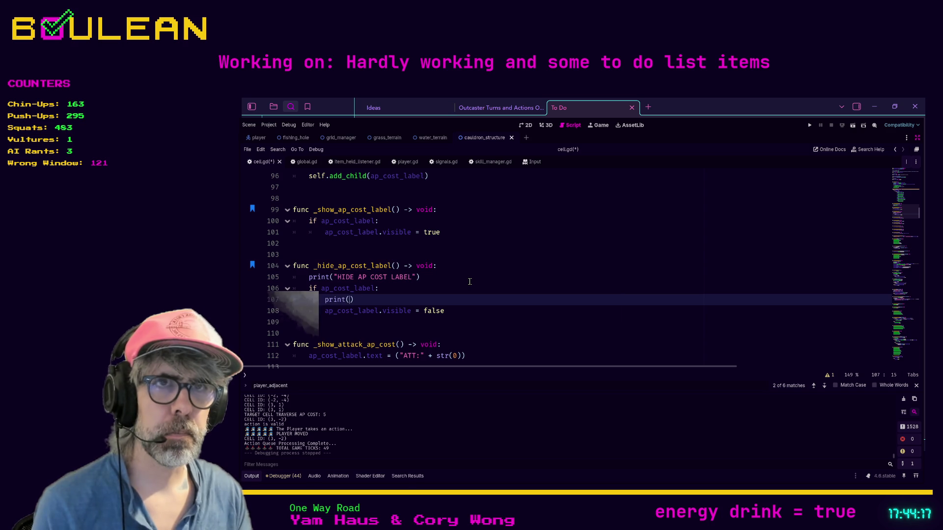
{"action": "type", "text": "\"HI"}
{"action": "type", "text": "DE AP COST LABEL "}
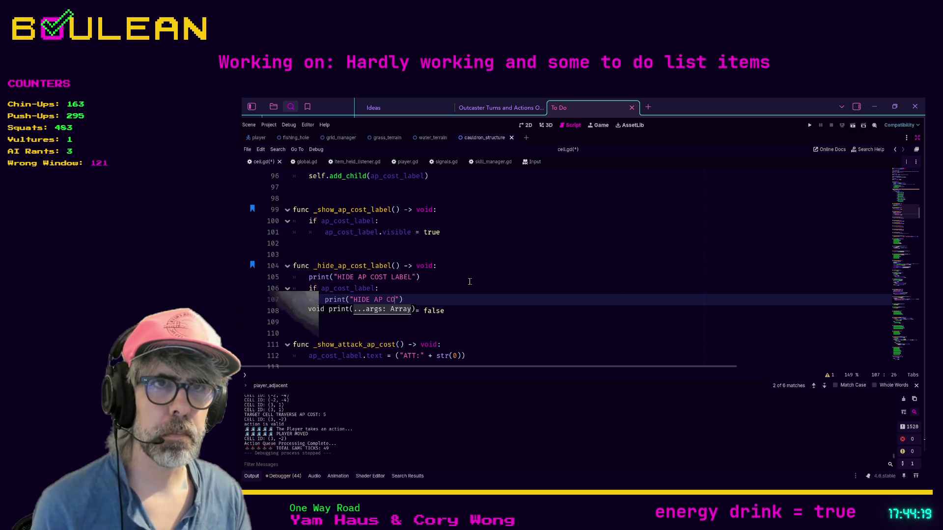
{"action": "type", "text": "2"}
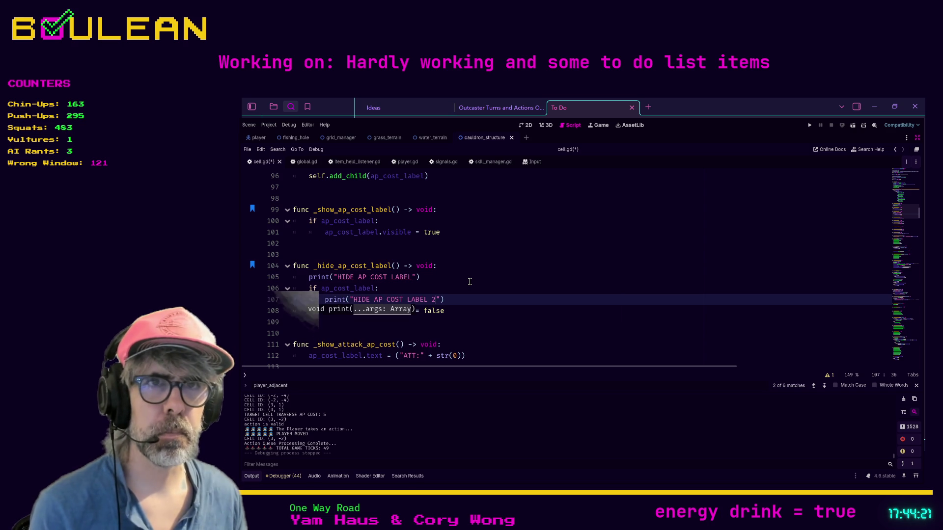
{"action": "left_click", "coordinate": [435, 279]}
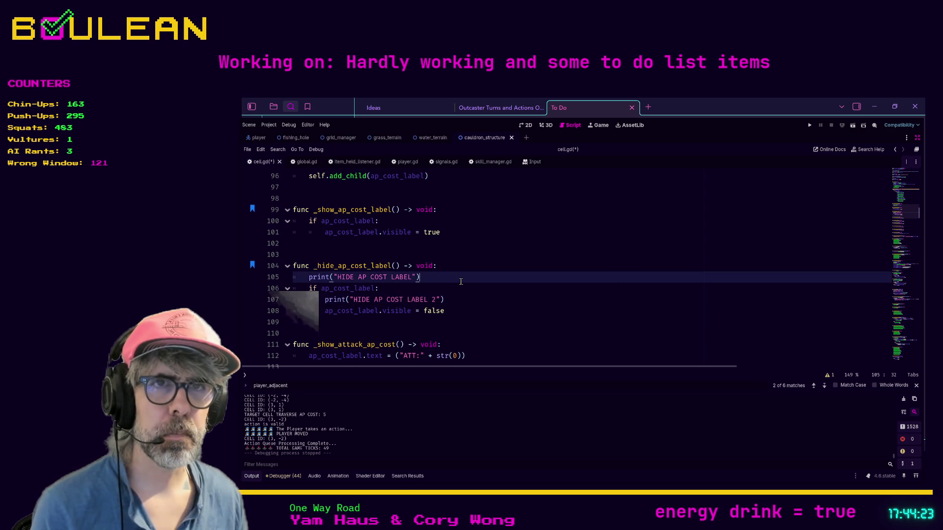
{"action": "type", "text": "1"}
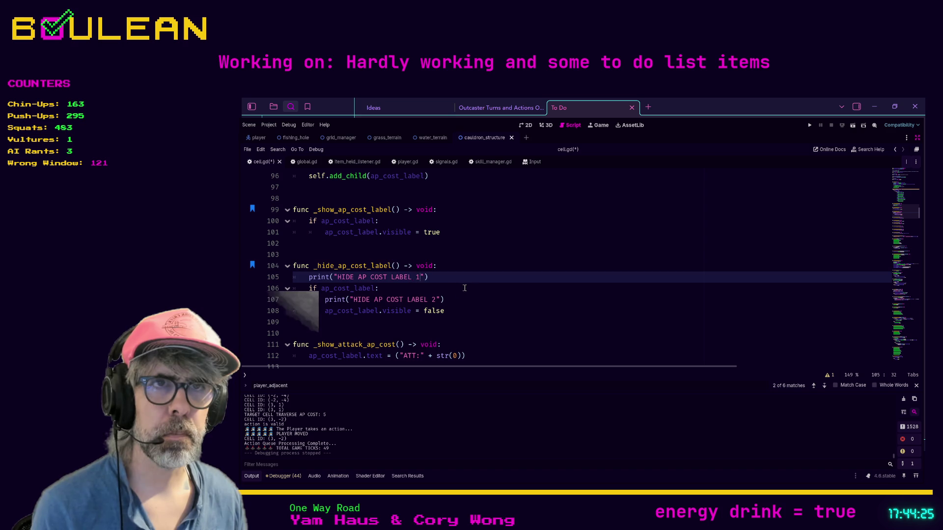
{"action": "left_click", "coordinate": [489, 299]}
{"action": "key", "text": "ctrl+s"}
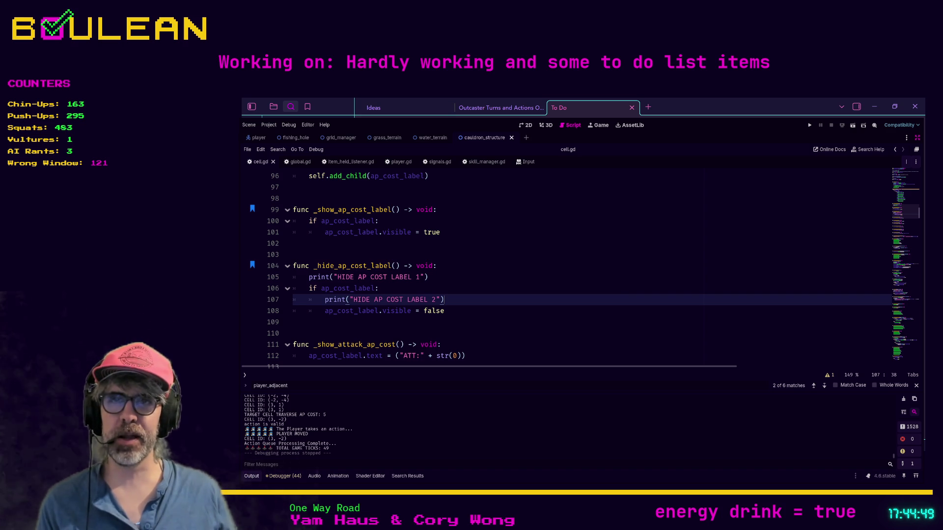
Run the project to check the debug output
{"action": "left_click", "coordinate": [461, 315]}
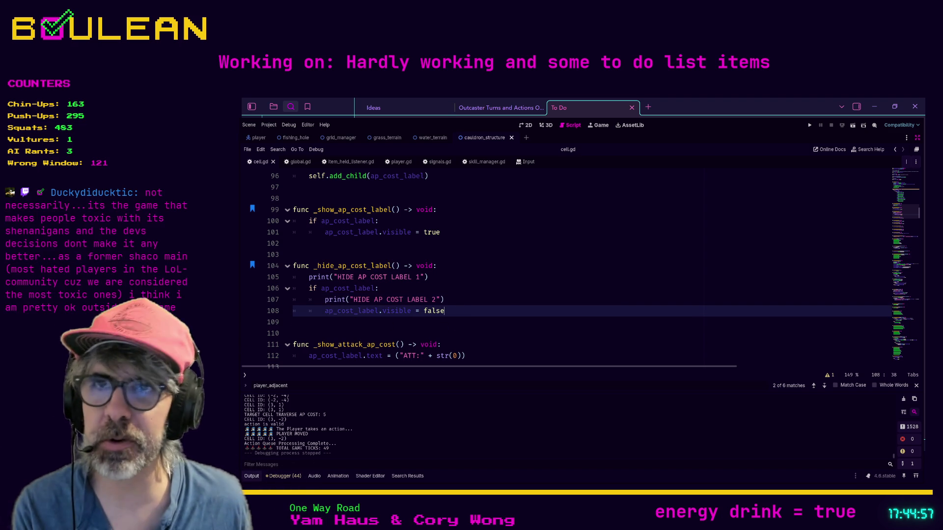
{"action": "key", "text": "Down"}
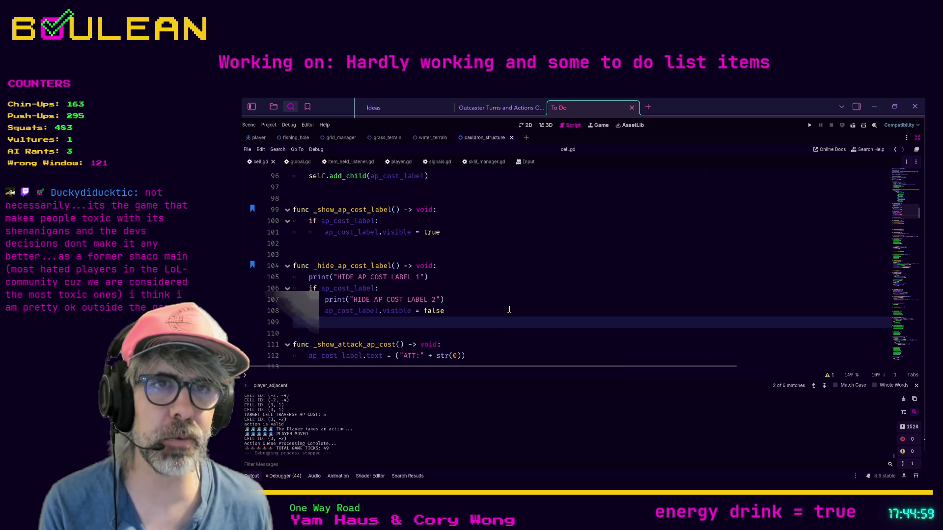
{"action": "key", "text": "F5"}
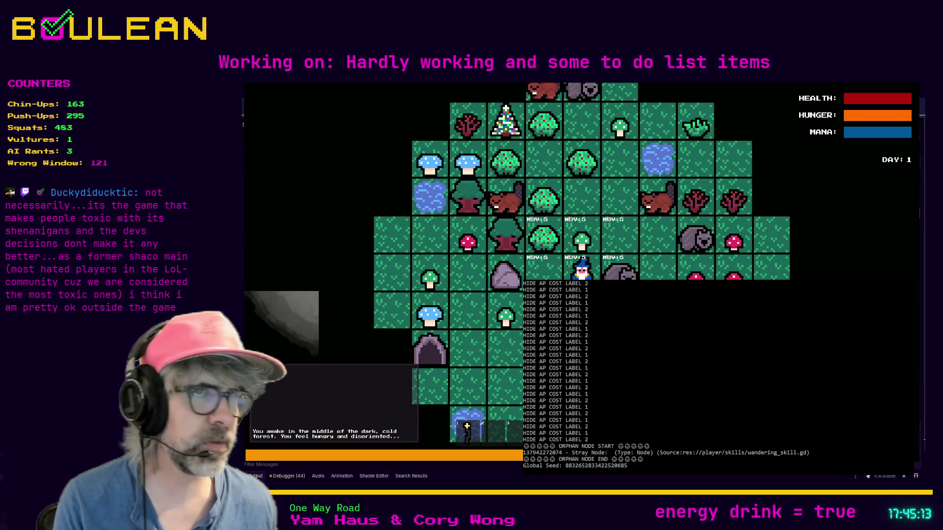
Move the wizard two tiles down and one left, then quit the game with Escape
{"action": "key", "text": "Down"}
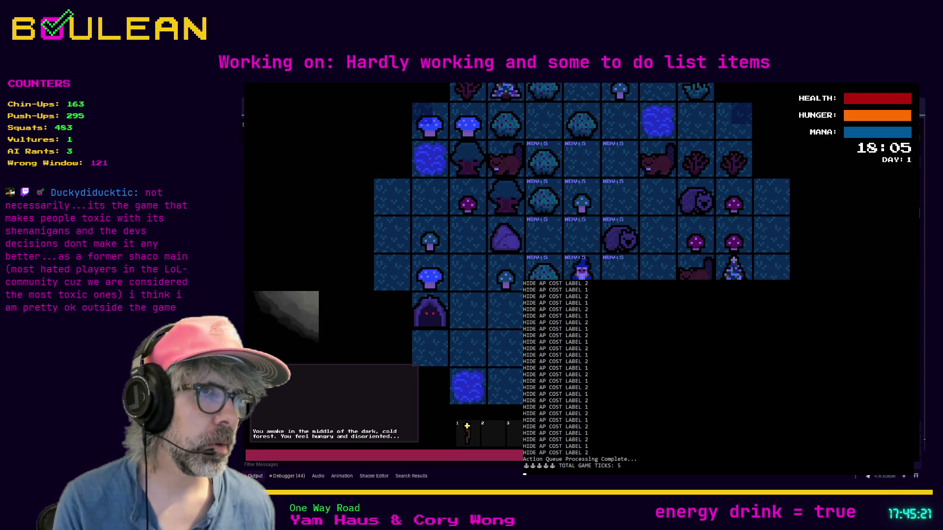
{"action": "key", "text": "Down"}
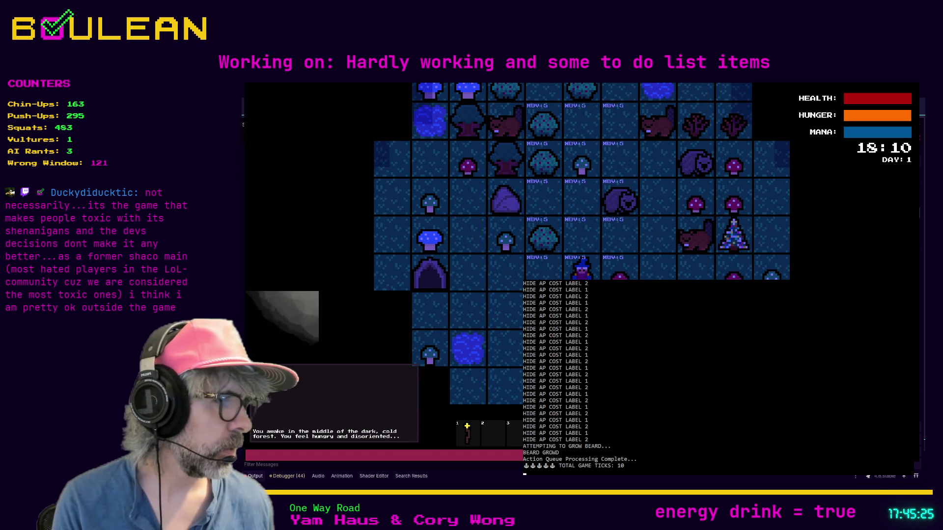
{"action": "key", "text": "Left"}
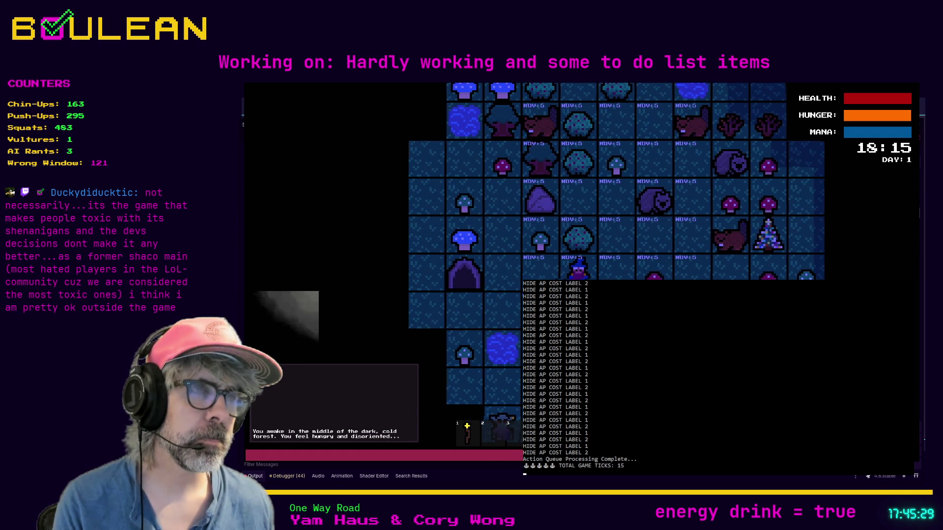
{"action": "key", "text": "Escape"}
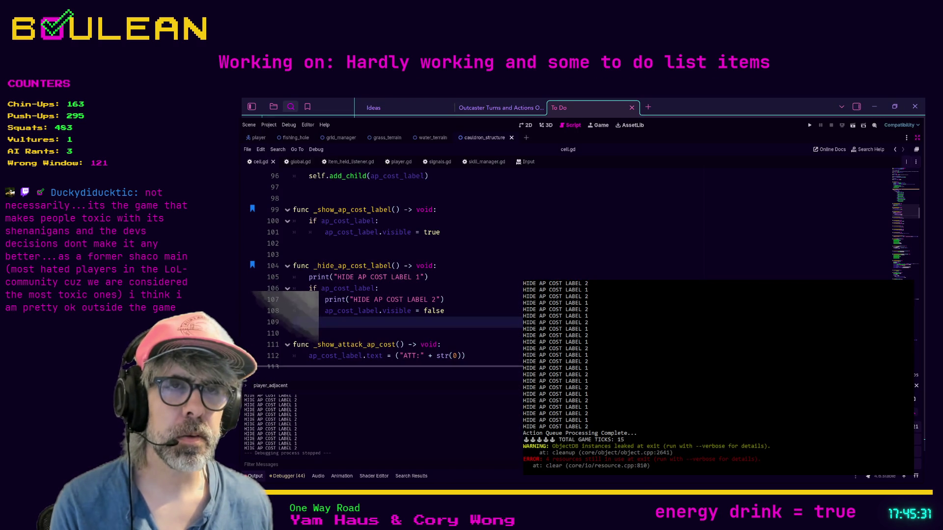
Search 'ap_cost_label.visible' and step through its matches
{"action": "left_click", "coordinate": [435, 311]}
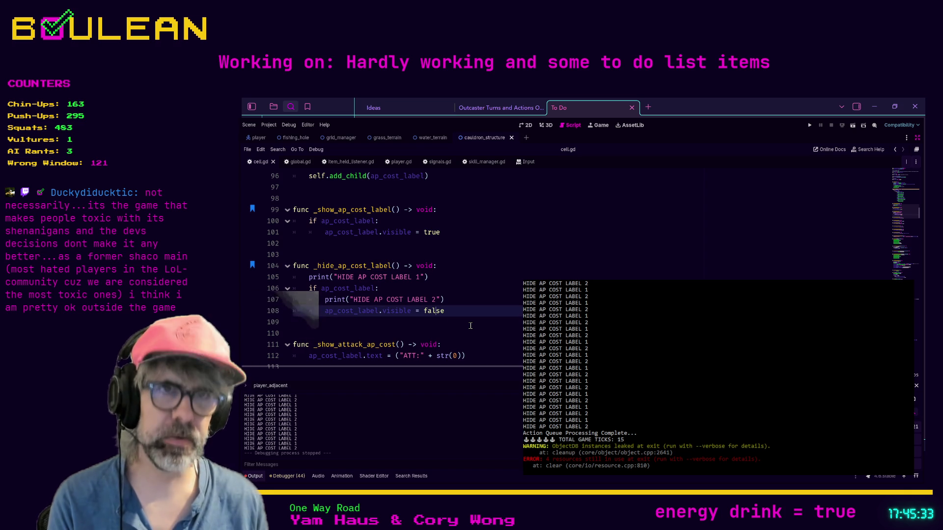
{"action": "key", "text": "ctrl+f"}
{"action": "type", "text": "ap_cos"}
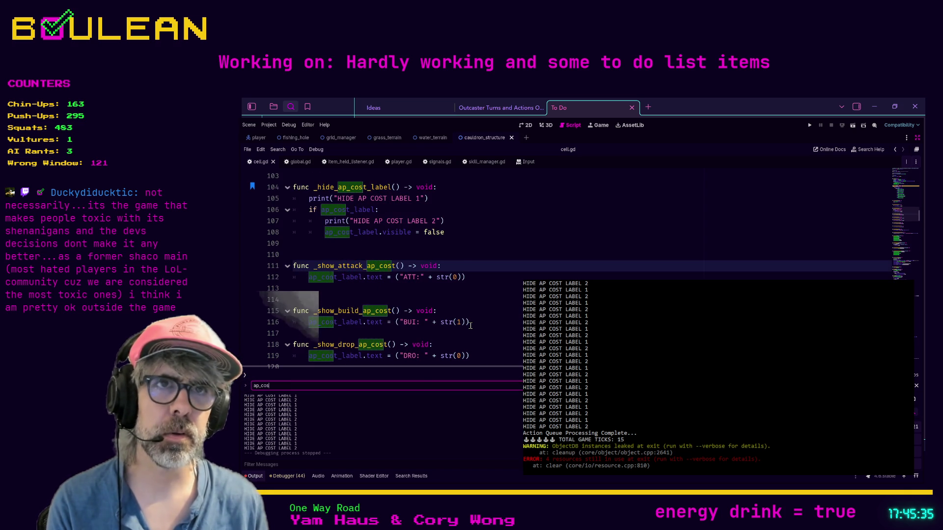
{"action": "type", "text": "t_label.visible"}
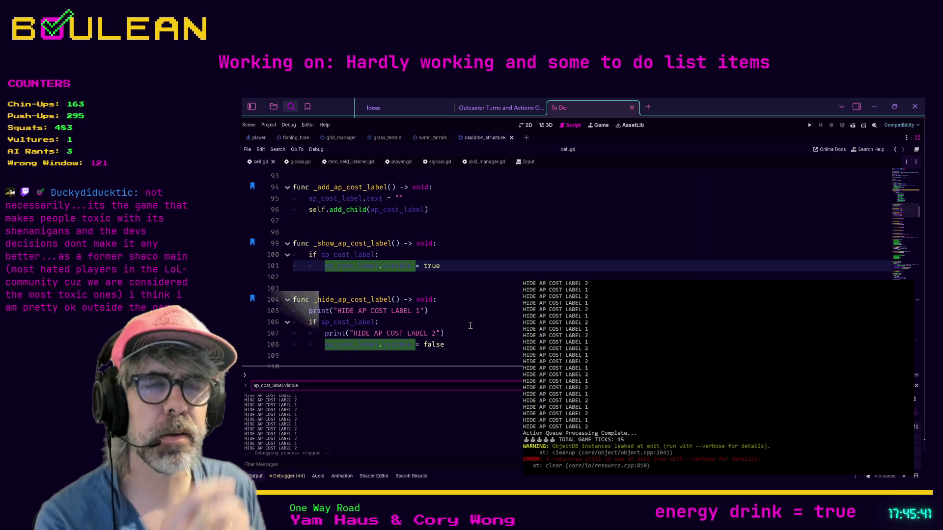
{"action": "key", "text": "Return"}
{"action": "key", "text": "Return"}
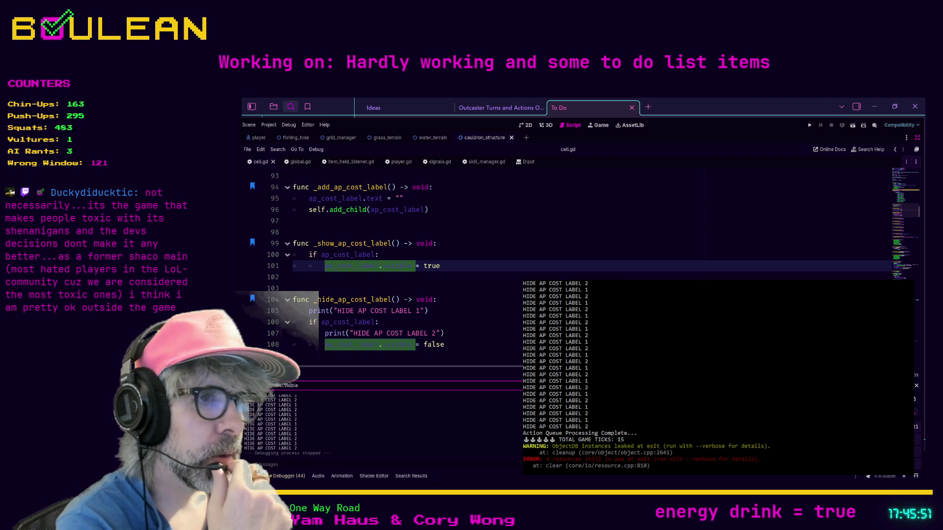
Go to the add_child line in _add_ap_cost_label and search '_add_' for its call
{"action": "scroll", "coordinate": [442, 270], "scroll_direction": "up", "scroll_amount": 1}
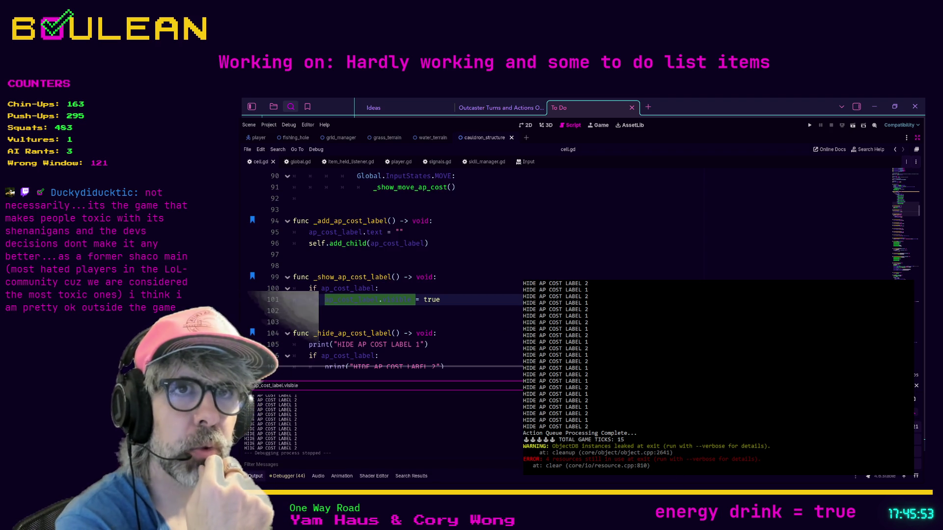
{"action": "scroll", "coordinate": [442, 270], "scroll_direction": "up", "scroll_amount": 1}
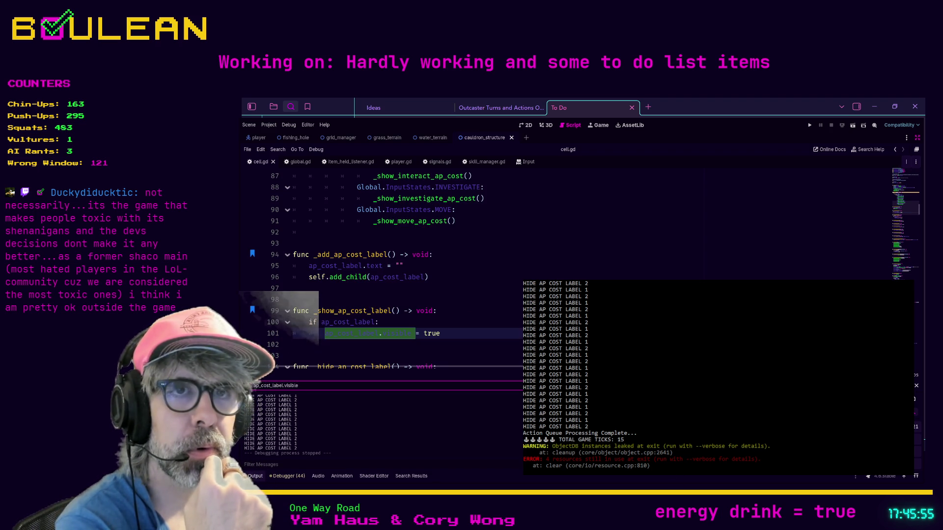
{"action": "left_click", "coordinate": [520, 277]}
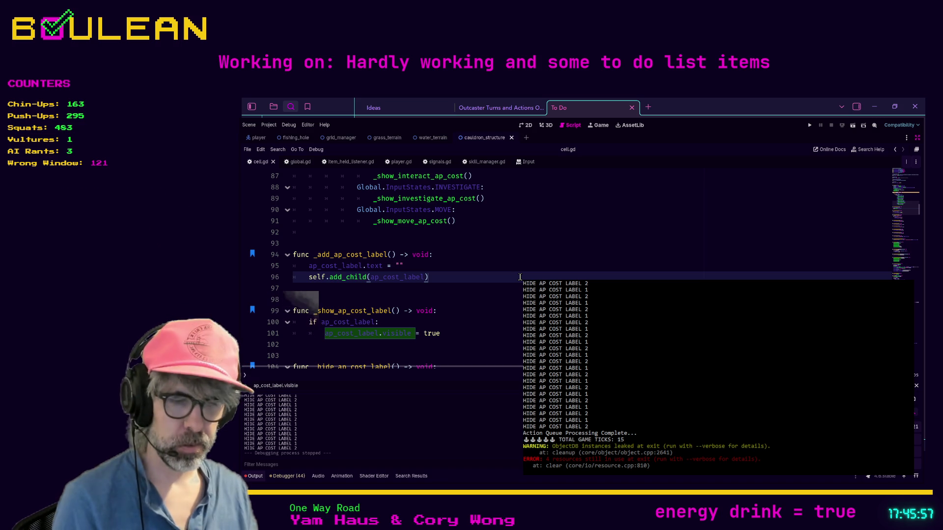
{"action": "key", "text": "ctrl+f"}
{"action": "type", "text": "_add"}
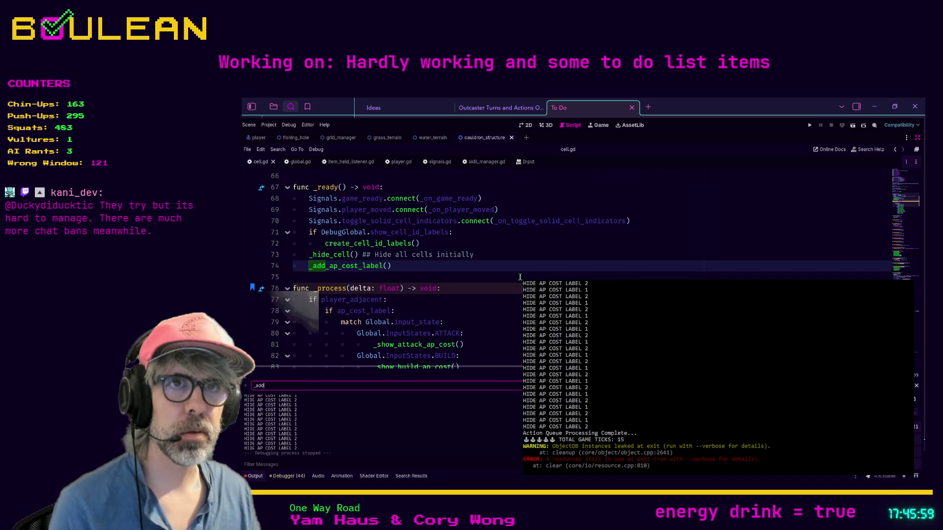
{"action": "type", "text": "_"}
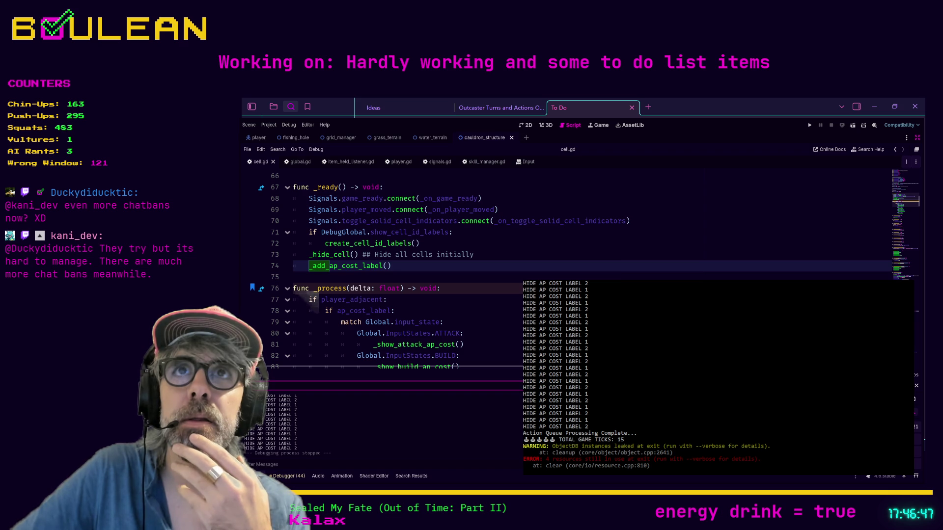
Browse from the _process function down to the _add_ap_cost_label definition
{"action": "key", "text": "ctrl+f"}
{"action": "type", "text": "_add_"}
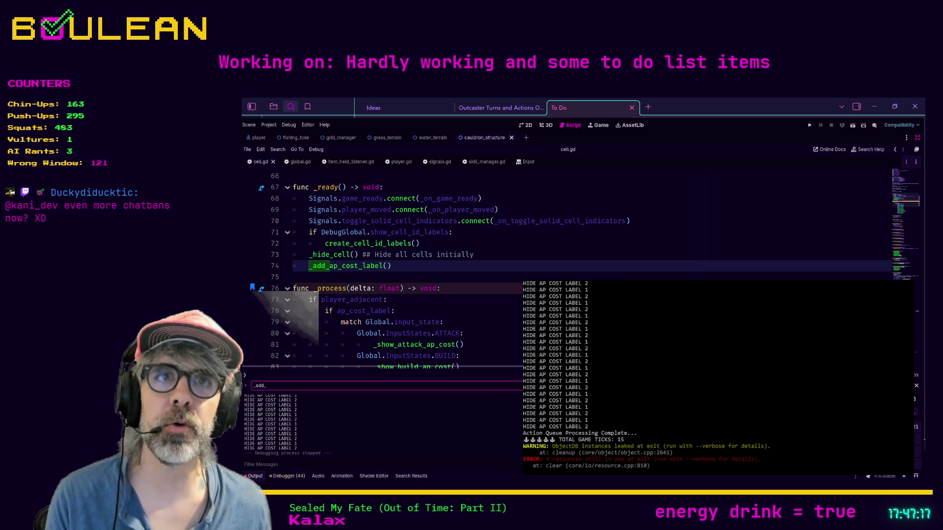
{"action": "left_click", "coordinate": [487, 293]}
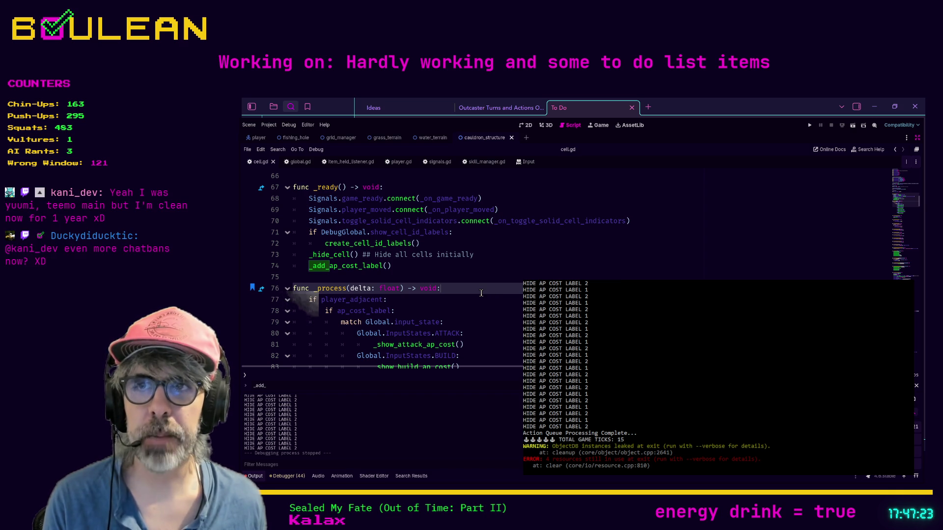
{"action": "scroll", "coordinate": [478, 293], "scroll_direction": "up", "scroll_amount": 1}
{"action": "scroll", "coordinate": [478, 294], "scroll_direction": "down", "scroll_amount": 1}
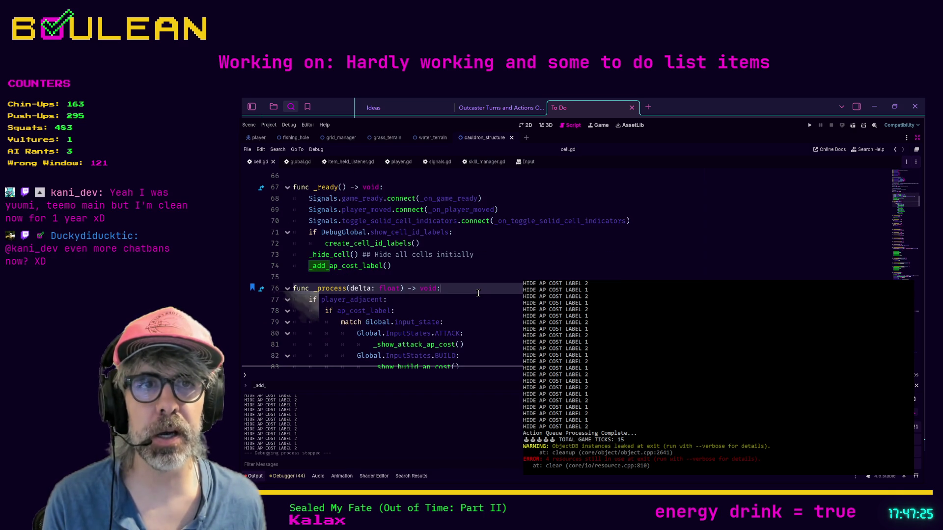
{"action": "scroll", "coordinate": [478, 293], "scroll_direction": "down", "scroll_amount": 5}
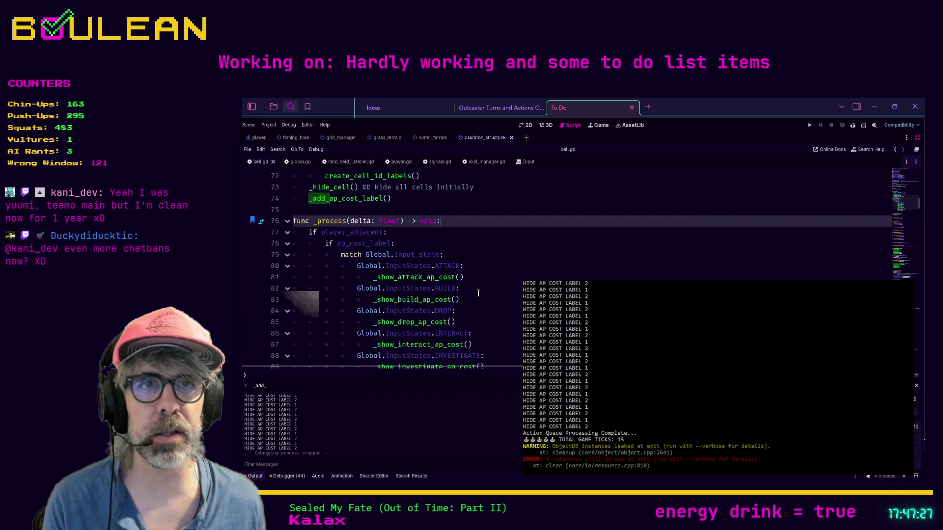
{"action": "scroll", "coordinate": [478, 294], "scroll_direction": "down", "scroll_amount": 1}
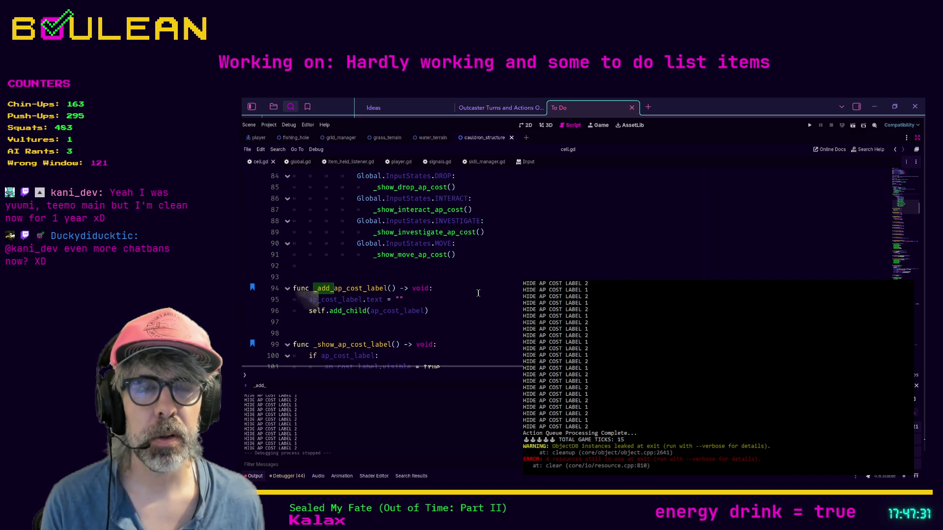
{"action": "left_click", "coordinate": [478, 293]}
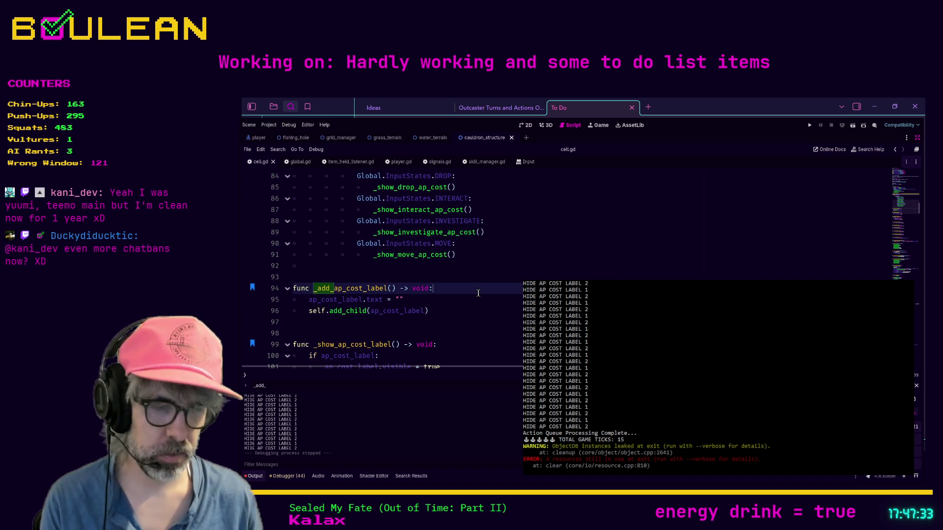
Search 'ap_cost' and cycle between the _add_ap_cost_label call in _ready and its definition
{"action": "key", "text": "ctrl+f"}
{"action": "type", "text": "ap_cost"}
{"action": "key", "text": "Return"}
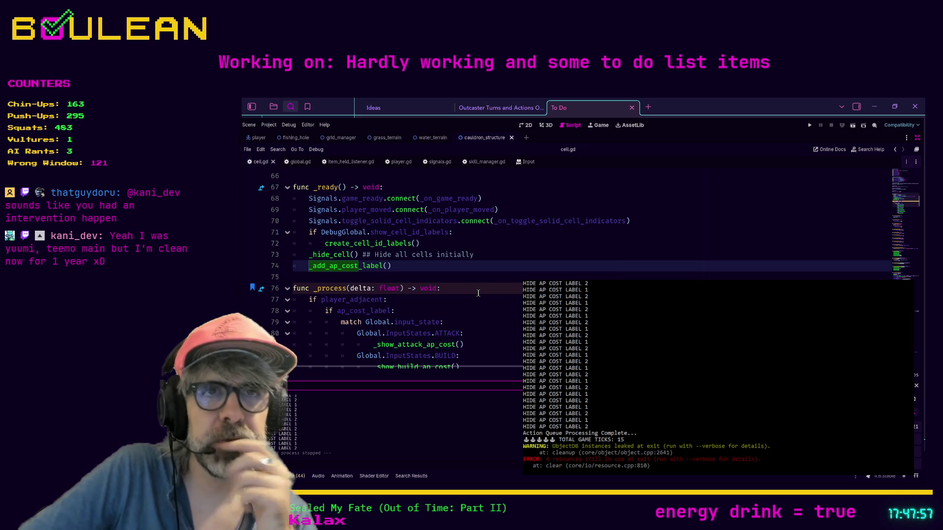
{"action": "key", "text": "Return"}
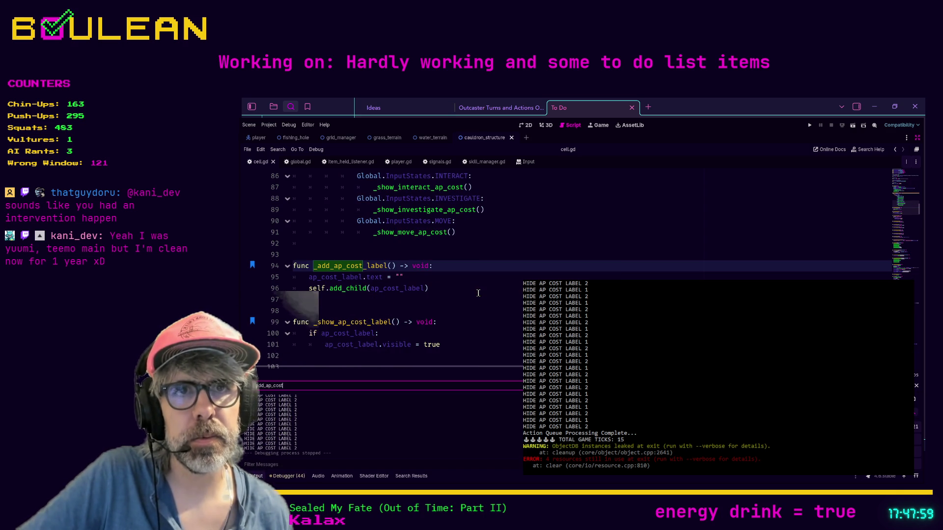
Jump from the call on line 74 to the _add_ap_cost_label function definition
{"action": "key", "text": "Return"}
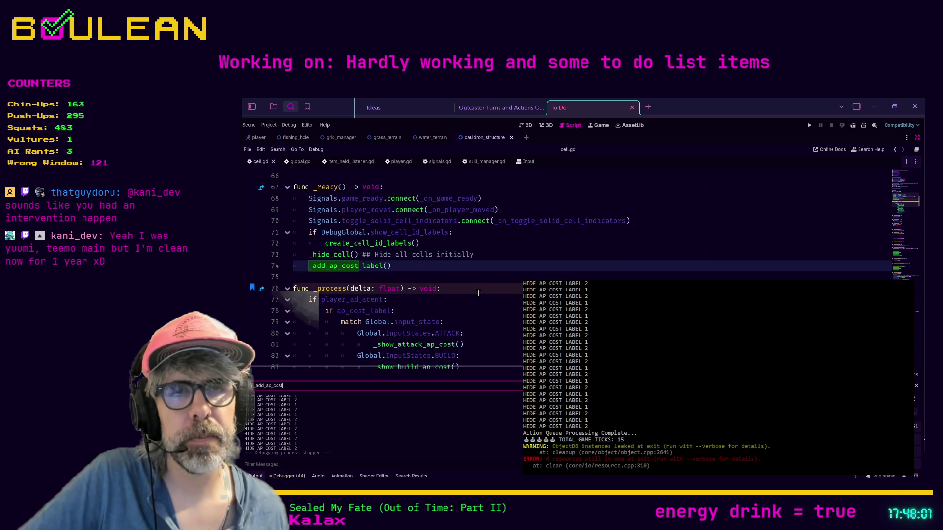
{"action": "key", "text": "Return"}
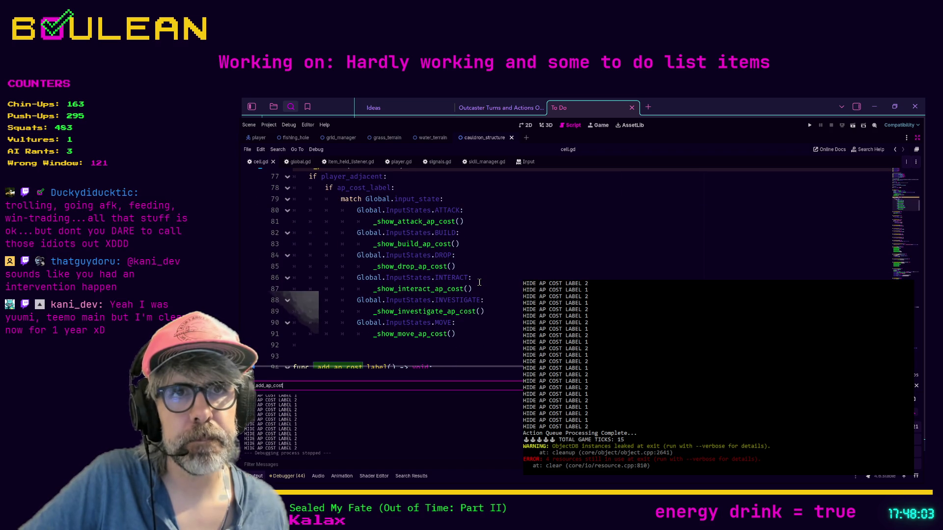
{"action": "scroll", "coordinate": [404, 312], "scroll_direction": "down", "scroll_amount": 1}
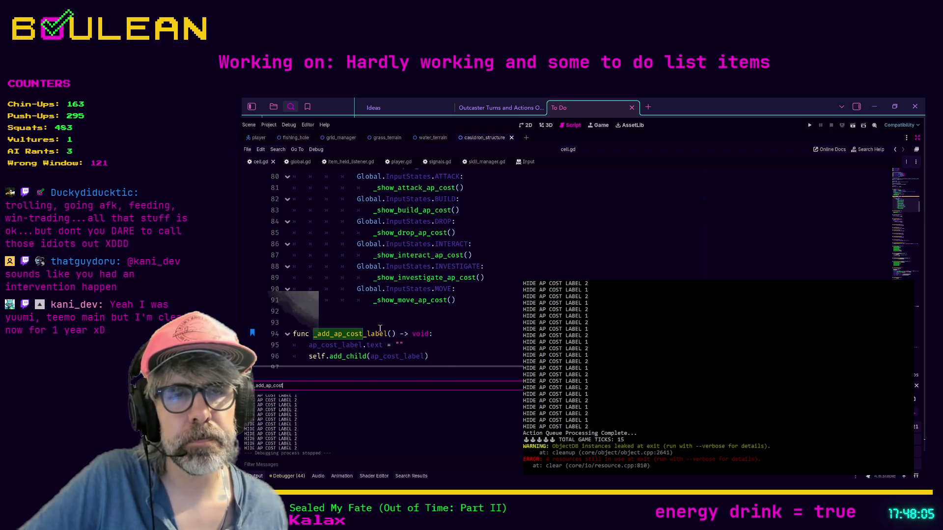
{"action": "scroll", "coordinate": [382, 328], "scroll_direction": "down", "scroll_amount": 1}
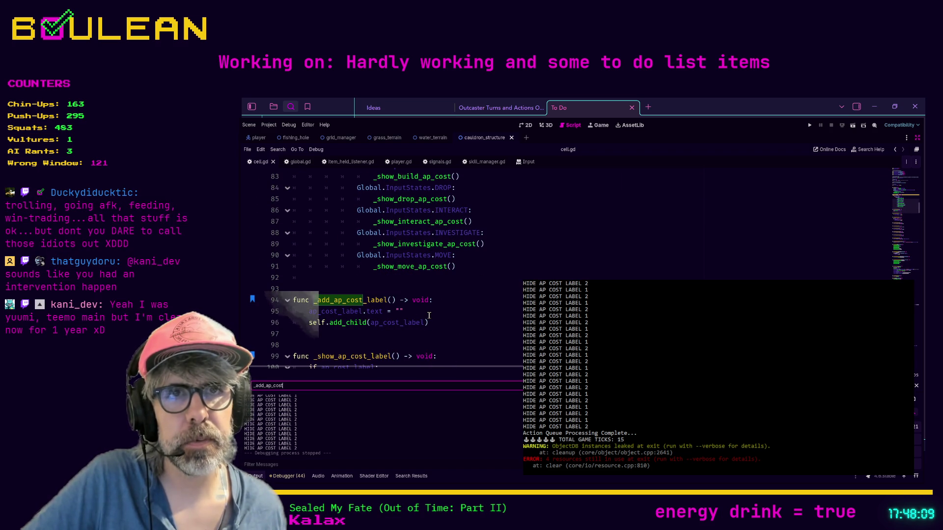
{"action": "scroll", "coordinate": [428, 316], "scroll_direction": "up", "scroll_amount": 1}
Add print("AP COST LABEL ADDED") to _add_ap_cost_label, then run the game and move the wizard one tile
{"action": "left_click", "coordinate": [418, 322]}
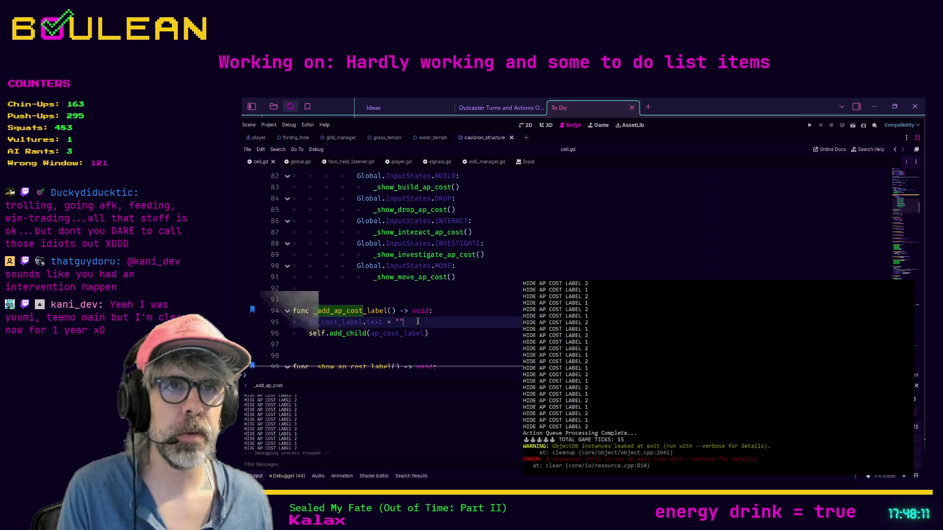
{"action": "key", "text": "Return"}
{"action": "type", "text": "print(\""}
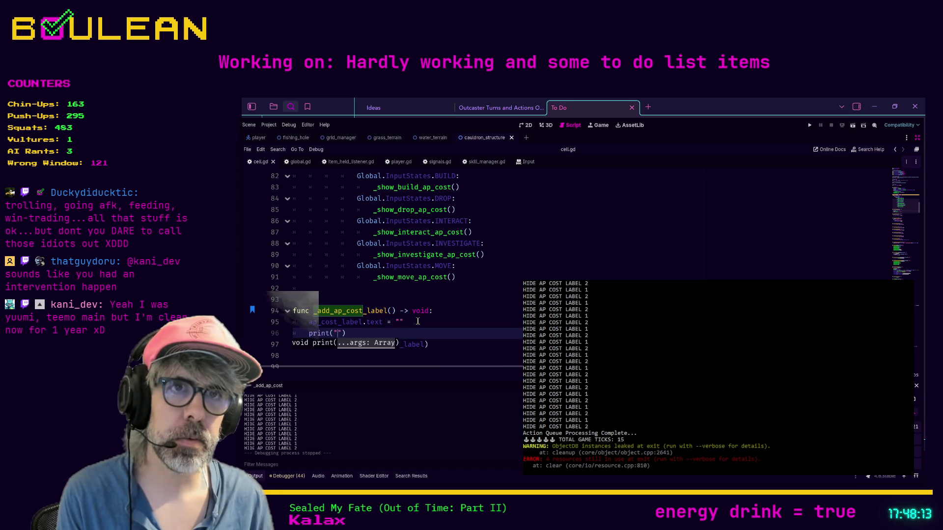
{"action": "type", "text": "AP COST LABEL ADDED"}
{"action": "key", "text": "F5"}
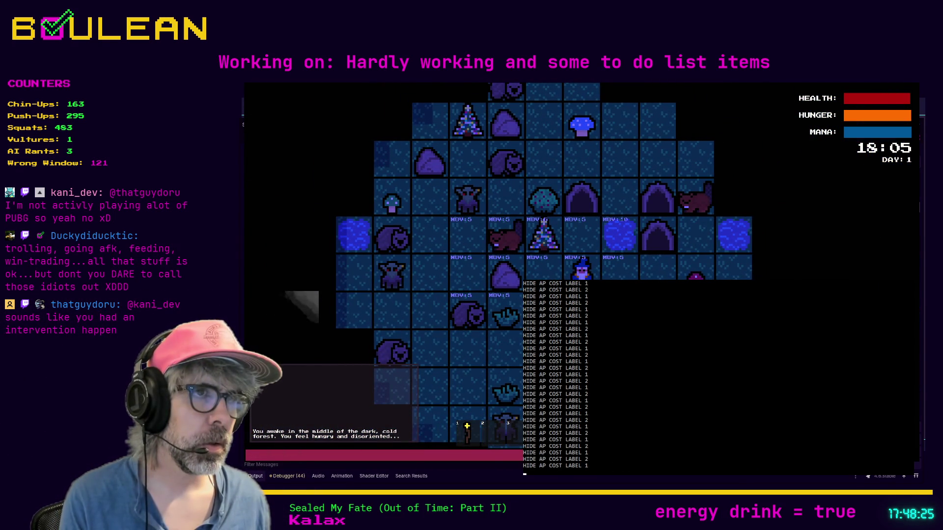
{"action": "key", "text": "Right"}
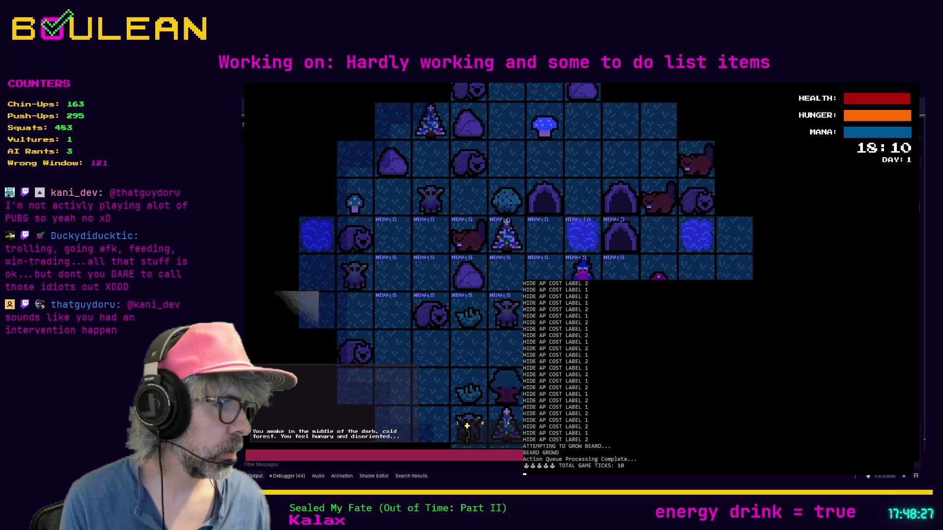